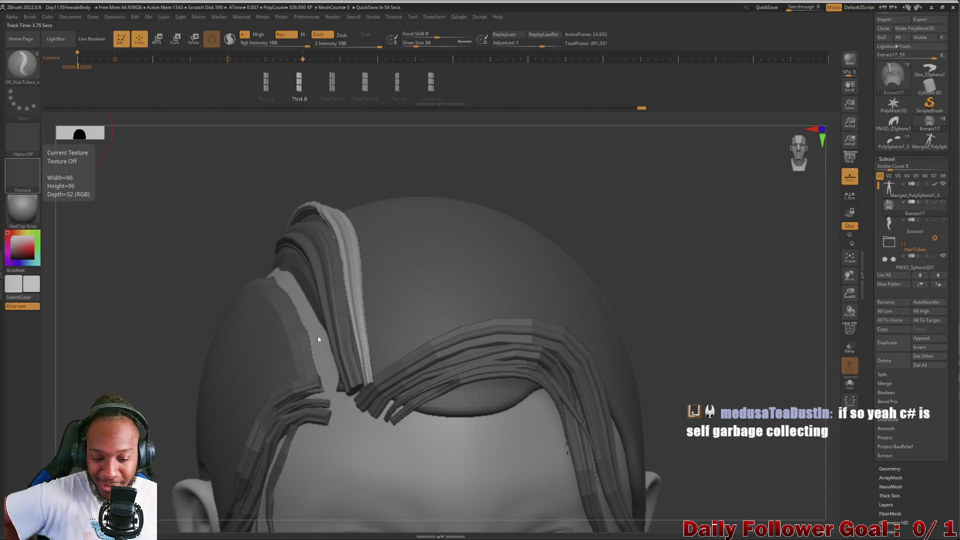
# - Draw and commit a hair-tube strand running over the top of the head
pyautogui.moveTo(209, 242)
pyautogui.mouseDown()
pyautogui.moveTo(171, 230)
pyautogui.moveTo(193, 235)
pyautogui.mouseUp()
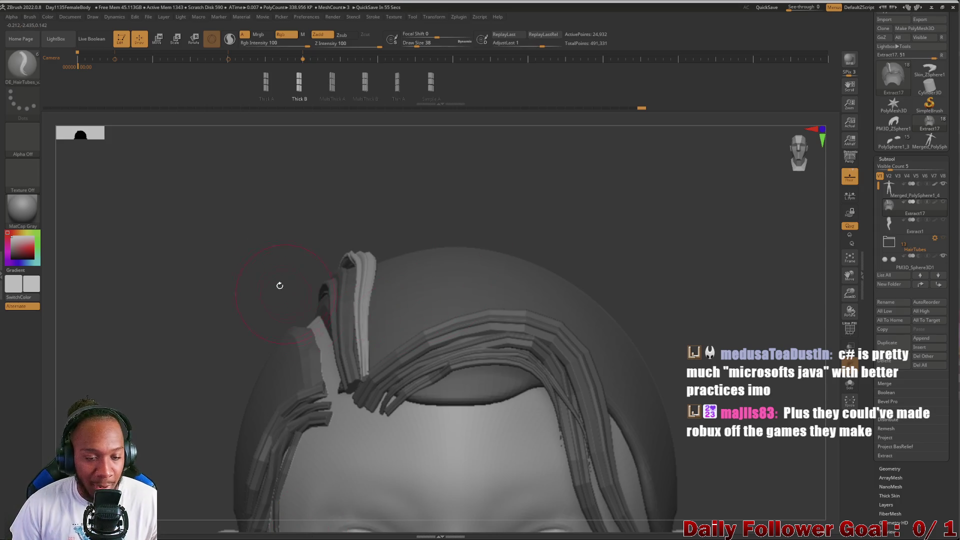
pyautogui.press('shift')
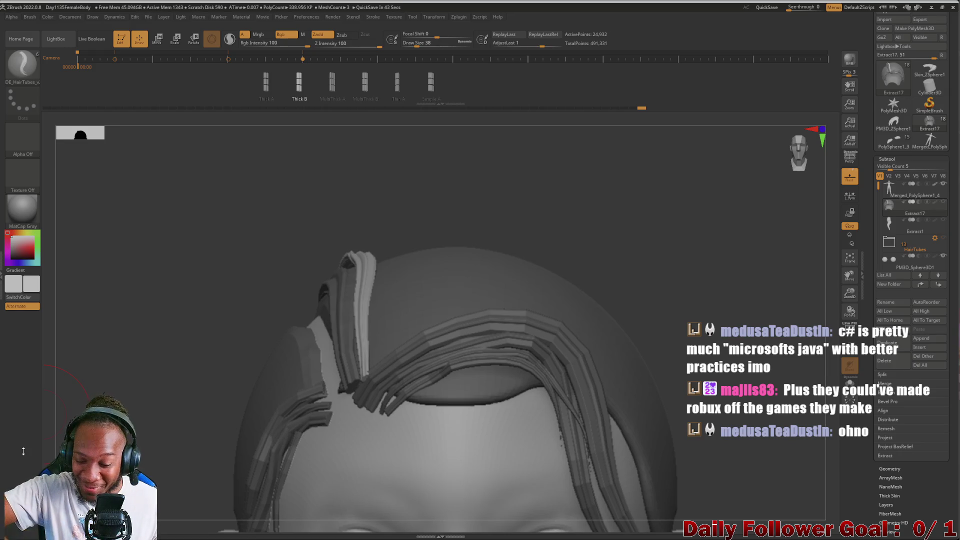
pyautogui.moveTo(145, 320)
pyautogui.mouseDown()
pyautogui.moveTo(152, 281)
pyautogui.moveTo(114, 259)
pyautogui.moveTo(138, 229)
pyautogui.moveTo(140, 248)
pyautogui.moveTo(139, 221)
pyautogui.moveTo(160, 275)
pyautogui.mouseUp()
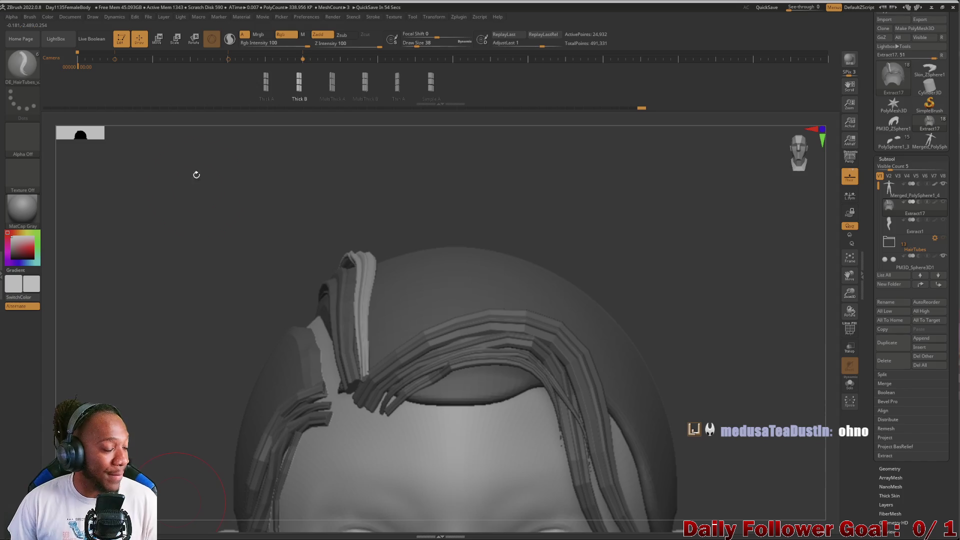
pyautogui.moveTo(125, 250)
pyautogui.mouseDown()
pyautogui.moveTo(131, 266)
pyautogui.moveTo(106, 235)
pyautogui.moveTo(111, 268)
pyautogui.moveTo(143, 238)
pyautogui.moveTo(175, 241)
pyautogui.mouseUp()
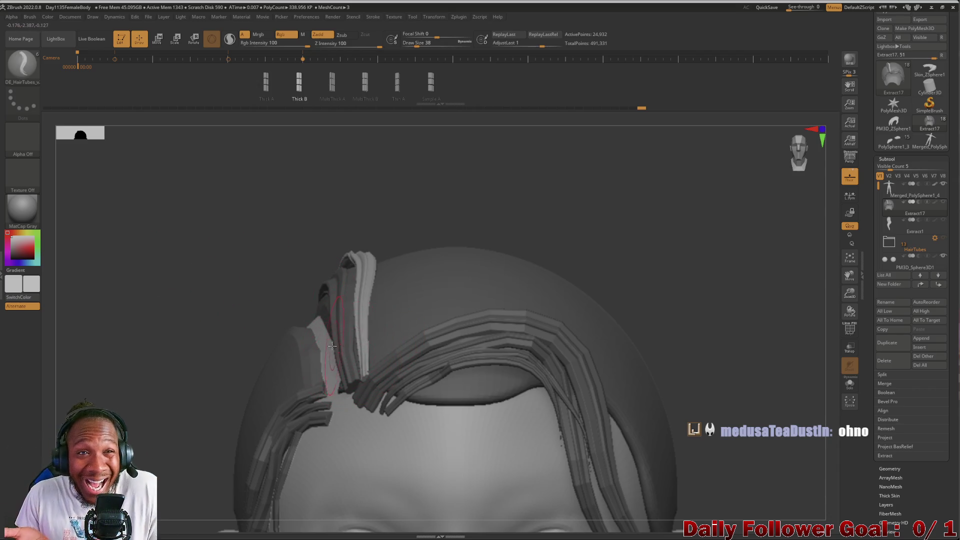
pyautogui.moveTo(239, 251)
pyautogui.mouseDown()
pyautogui.moveTo(231, 278)
pyautogui.moveTo(247, 276)
pyautogui.mouseUp()
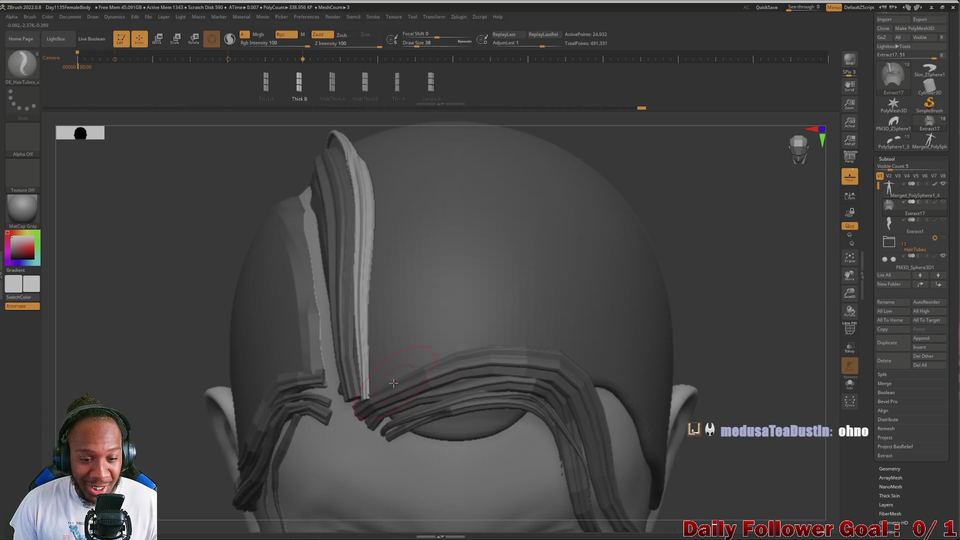
pyautogui.moveTo(382, 386); pyautogui.dragTo(380, 192)
pyautogui.moveTo(215, 223)
pyautogui.mouseDown()
pyautogui.moveTo(195, 186)
pyautogui.moveTo(161, 181)
pyautogui.moveTo(184, 188)
pyautogui.moveTo(236, 163)
pyautogui.moveTo(218, 212)
pyautogui.moveTo(222, 172)
pyautogui.moveTo(217, 201)
pyautogui.mouseUp()
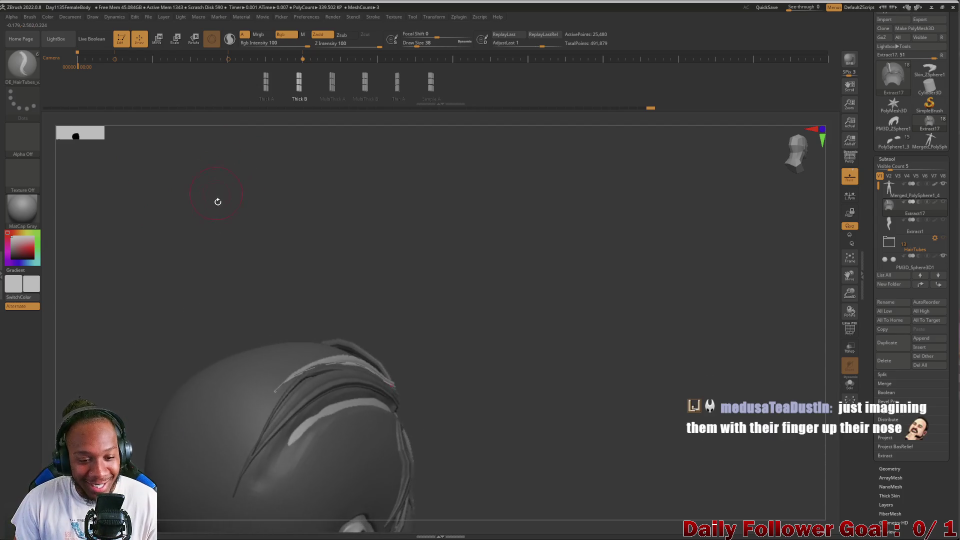
# - Add a second hair-tube strand hanging down the side of the head from the first strand's end
pyautogui.moveTo(187, 255)
pyautogui.mouseDown()
pyautogui.moveTo(221, 182)
pyautogui.moveTo(210, 206)
pyautogui.moveTo(295, 280)
pyautogui.mouseUp()
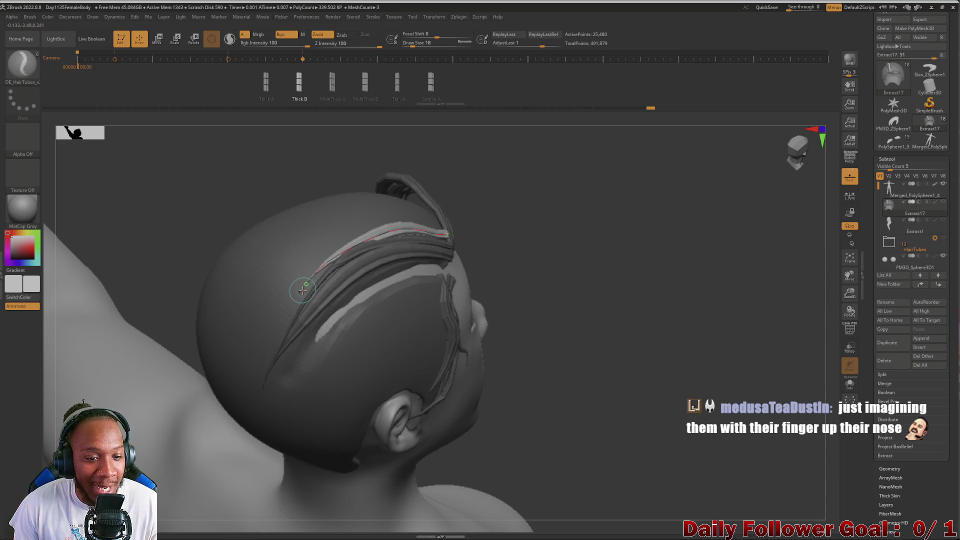
pyautogui.moveTo(306, 285); pyautogui.dragTo(250, 339)
pyautogui.moveTo(244, 402)
pyautogui.mouseDown()
pyautogui.moveTo(204, 215)
pyautogui.moveTo(214, 241)
pyautogui.moveTo(175, 223)
pyautogui.moveTo(169, 245)
pyautogui.mouseUp()
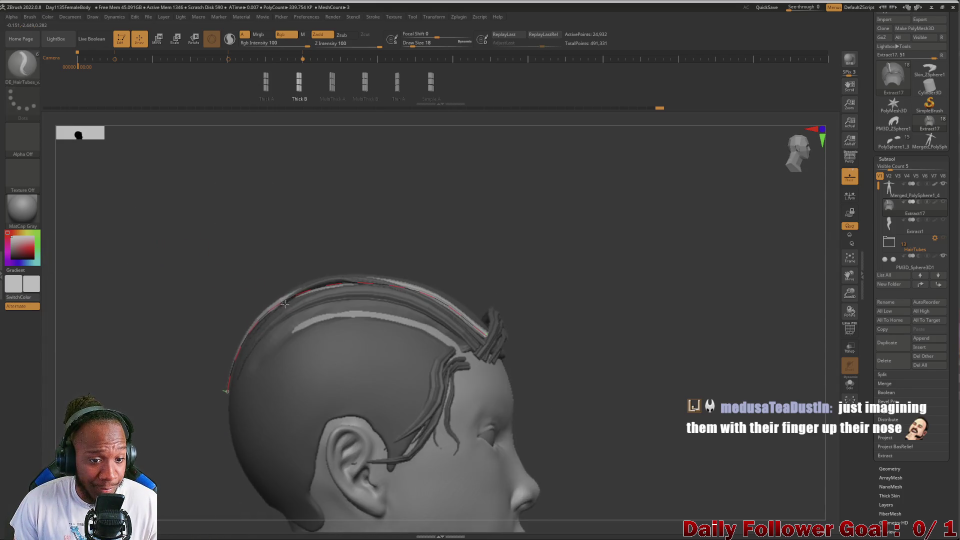
pyautogui.moveTo(206, 337)
pyautogui.mouseDown()
pyautogui.moveTo(146, 310)
pyautogui.moveTo(184, 281)
pyautogui.moveTo(188, 239)
pyautogui.moveTo(223, 225)
pyautogui.mouseUp()
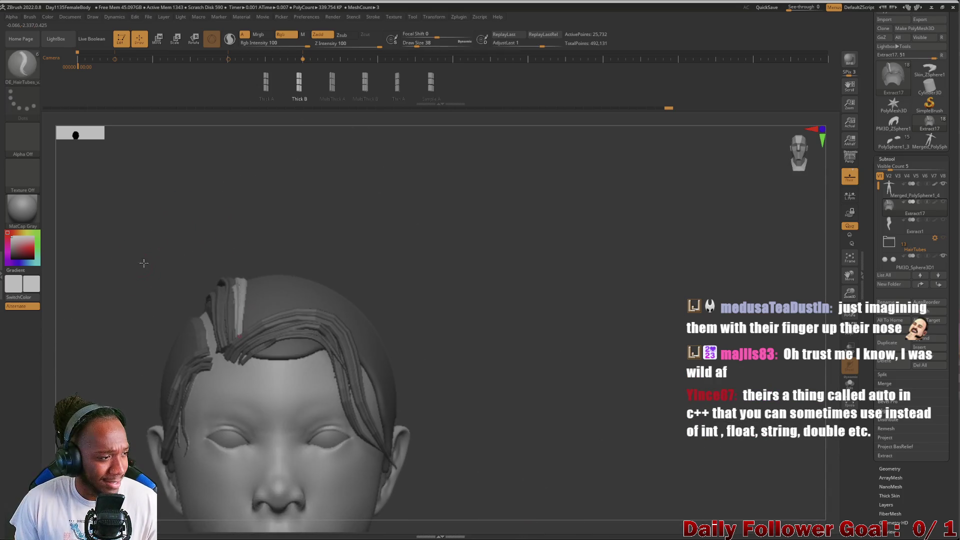
pyautogui.moveTo(144, 264)
pyautogui.mouseDown()
pyautogui.moveTo(161, 197)
pyautogui.moveTo(150, 180)
pyautogui.moveTo(155, 227)
pyautogui.moveTo(160, 213)
pyautogui.moveTo(135, 257)
pyautogui.moveTo(137, 274)
pyautogui.moveTo(144, 195)
pyautogui.moveTo(148, 253)
pyautogui.moveTo(133, 214)
pyautogui.moveTo(139, 161)
pyautogui.mouseUp()
pyautogui.moveTo(160, 193); pyautogui.dragTo(156, 273)
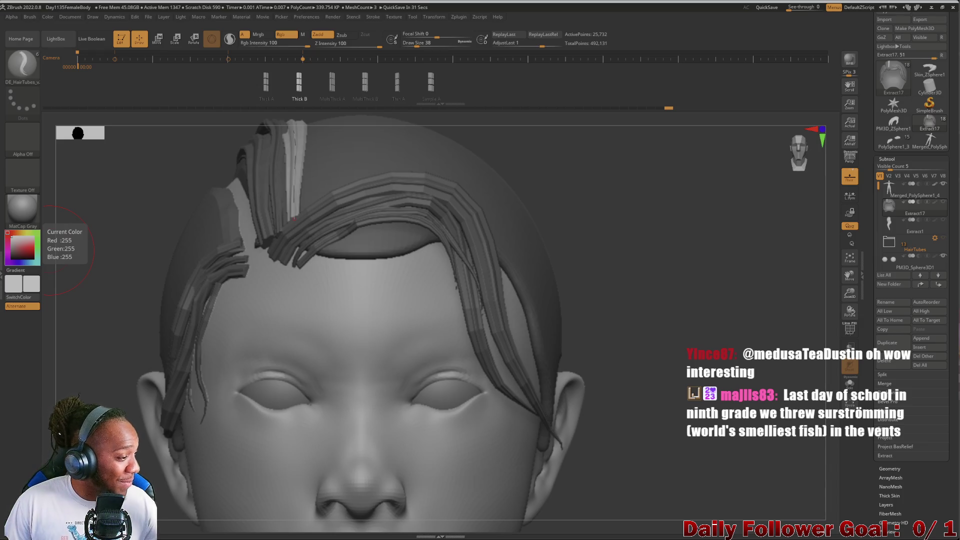
pyautogui.moveTo(103, 215)
pyautogui.mouseDown()
pyautogui.moveTo(118, 206)
pyautogui.moveTo(160, 259)
pyautogui.moveTo(195, 247)
pyautogui.moveTo(200, 281)
pyautogui.moveTo(220, 309)
pyautogui.mouseUp()
# - From a top-down view, draw one more DE_HairTubes strand sweeping back across the crown
pyautogui.moveTo(183, 274)
pyautogui.mouseDown()
pyautogui.moveTo(148, 261)
pyautogui.moveTo(180, 266)
pyautogui.moveTo(175, 252)
pyautogui.moveTo(165, 277)
pyautogui.moveTo(378, 344)
pyautogui.mouseUp()
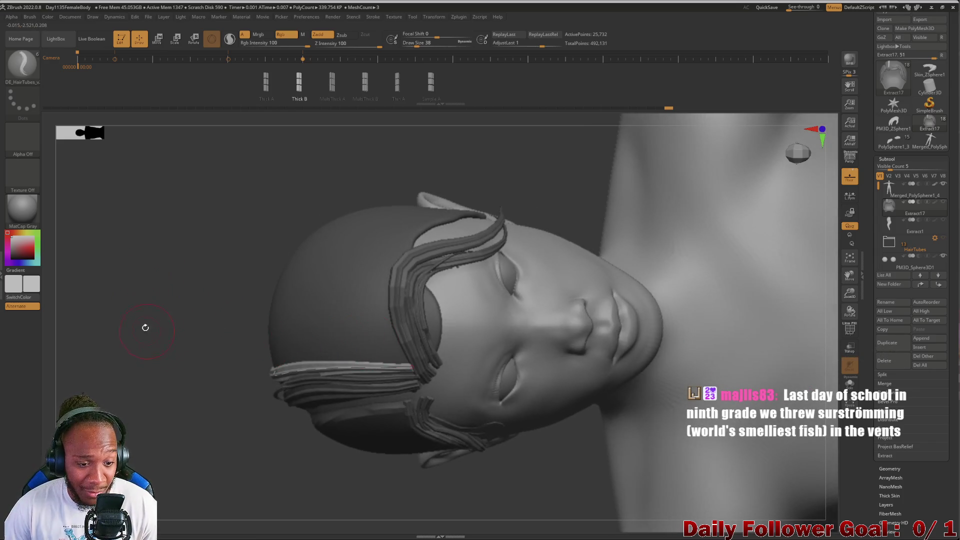
pyautogui.moveTo(145, 327); pyautogui.dragTo(371, 296)
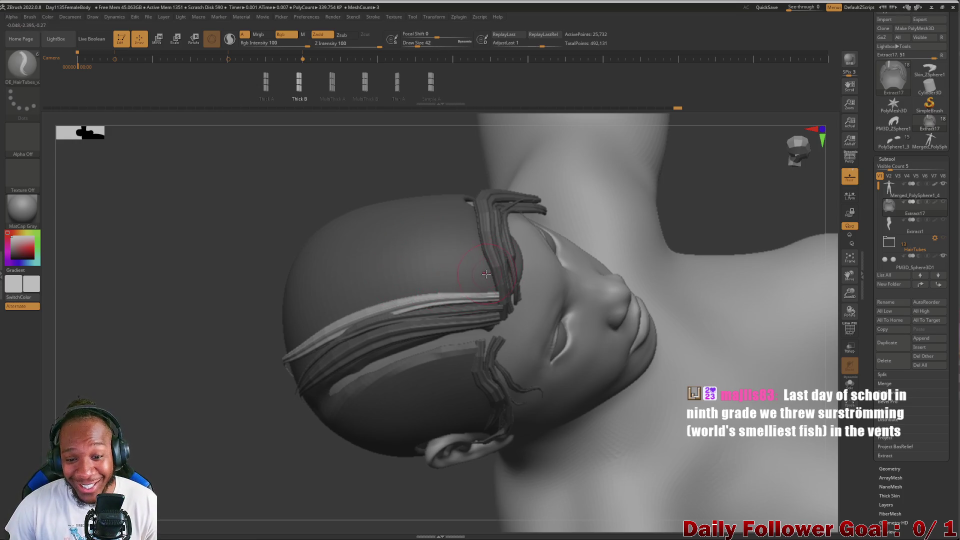
pyautogui.moveTo(486, 274)
pyautogui.mouseDown()
pyautogui.moveTo(390, 299)
pyautogui.moveTo(275, 350)
pyautogui.mouseUp()
pyautogui.moveTo(190, 331)
pyautogui.mouseDown()
pyautogui.moveTo(229, 281)
pyautogui.moveTo(268, 276)
pyautogui.moveTo(452, 304)
pyautogui.mouseUp()
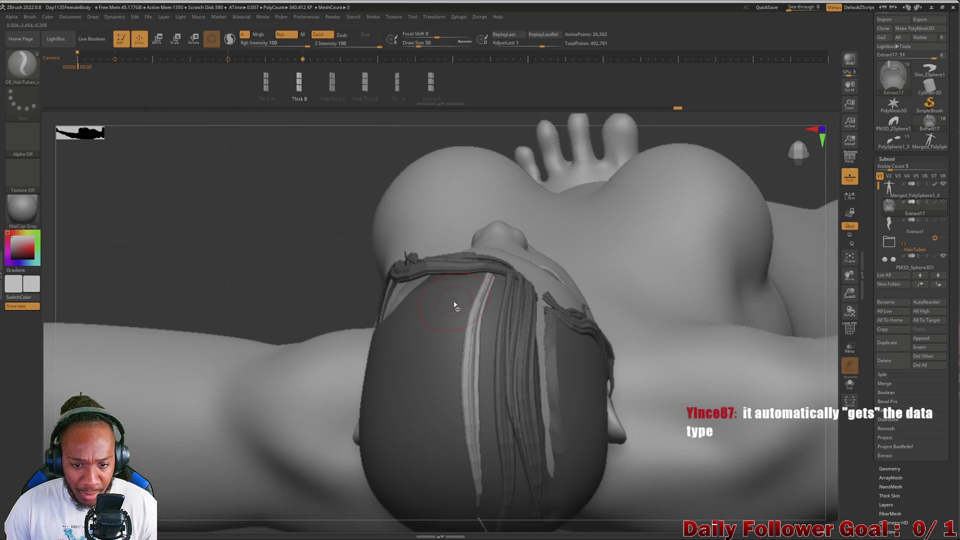
# - Rebuild the back hair strand at a thicker tube size
pyautogui.hotkey('ctrl', 'z')
pyautogui.moveTo(240, 235)
pyautogui.mouseDown()
pyautogui.moveTo(271, 238)
pyautogui.moveTo(280, 151)
pyautogui.moveTo(300, 130)
pyautogui.mouseUp()
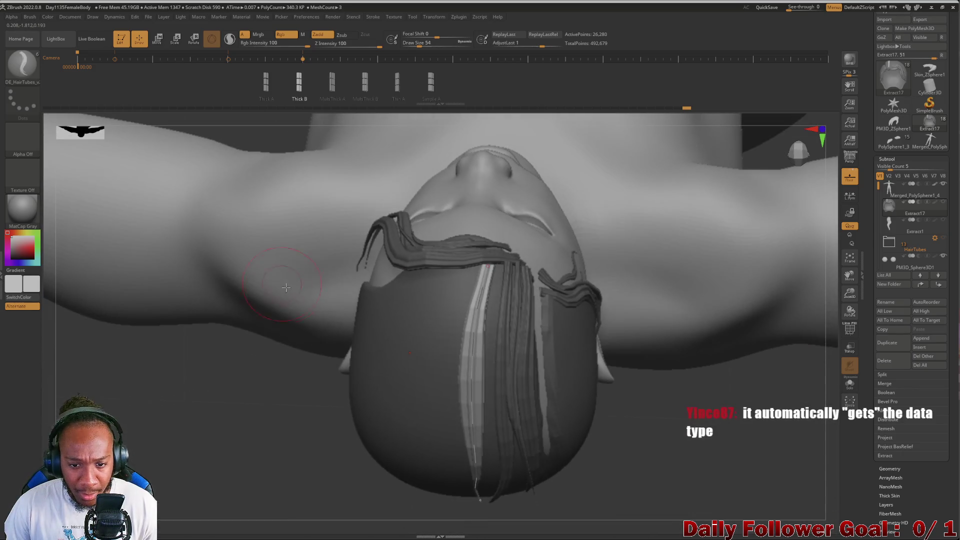
pyautogui.click(483, 263)
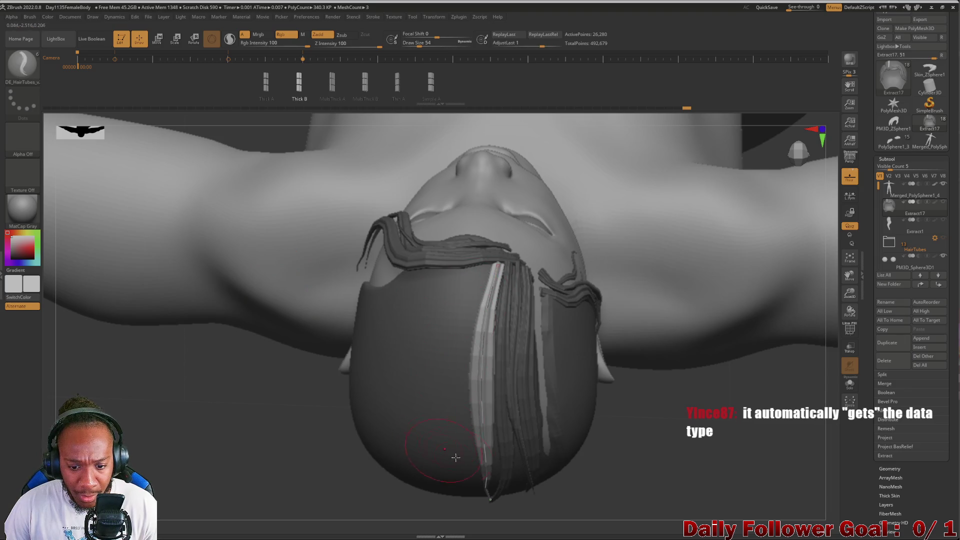
pyautogui.hotkey('ctrl', 'z')
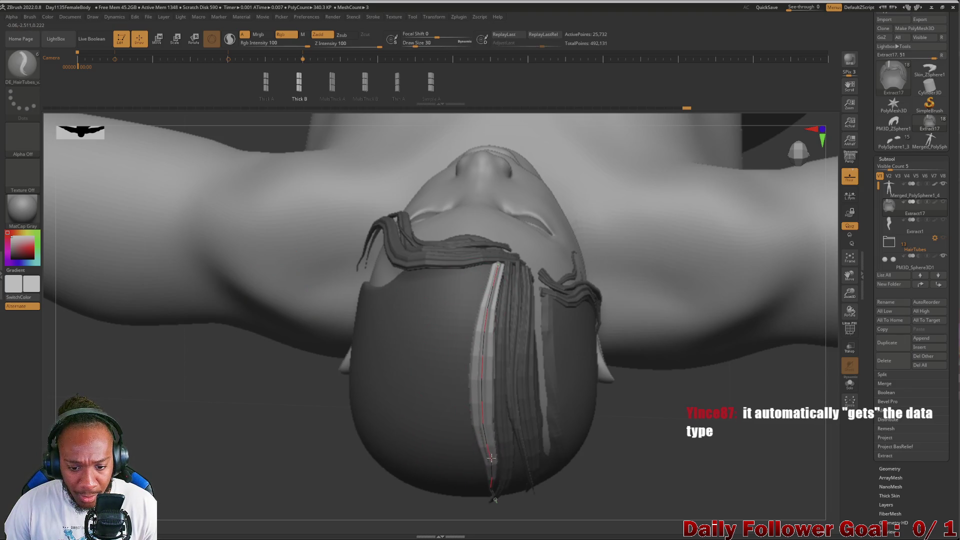
pyautogui.click(495, 460)
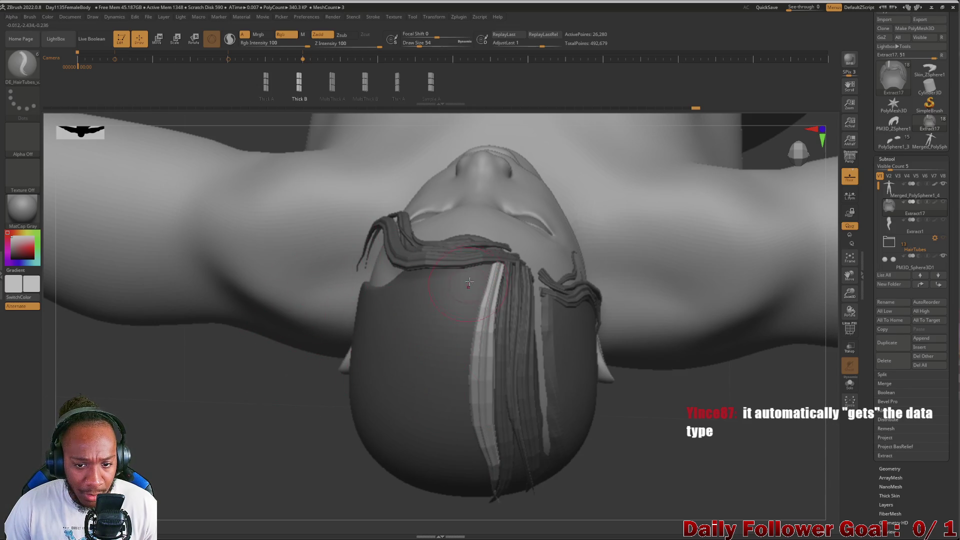
# - Draw a thicker strand down the back of the head and bend its lower part right
pyautogui.press(']')
pyautogui.moveTo(486, 268)
pyautogui.mouseDown()
pyautogui.moveTo(453, 351)
pyautogui.moveTo(459, 491)
pyautogui.mouseUp()
pyautogui.moveTo(250, 405)
pyautogui.mouseDown(button='right')
pyautogui.moveTo(255, 349)
pyautogui.moveTo(248, 424)
pyautogui.mouseUp(button='right')
pyautogui.moveTo(437, 360); pyautogui.dragTo(461, 483)
# - With a thinner brush, add a strand from the hairline and curve its lower half right
pyautogui.press('[')
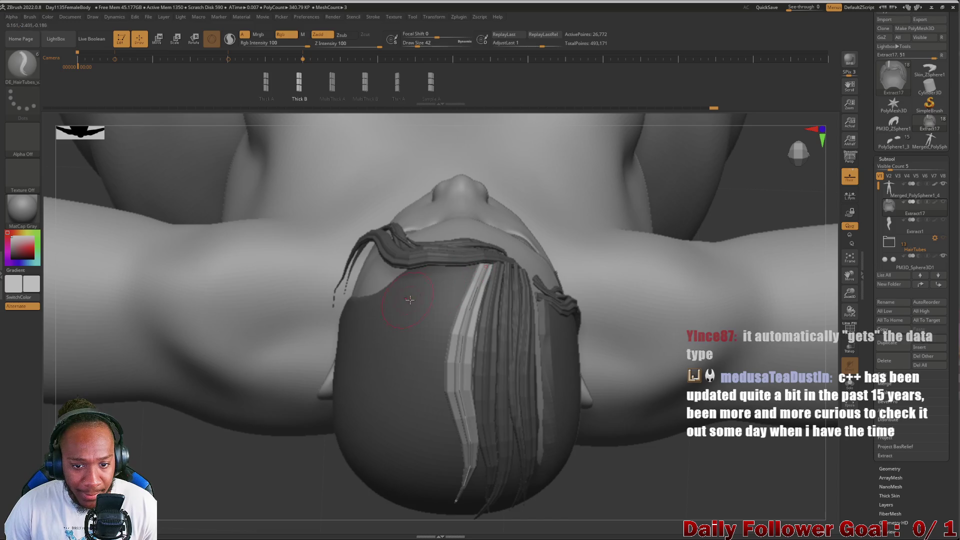
pyautogui.press('[')
pyautogui.press('[')
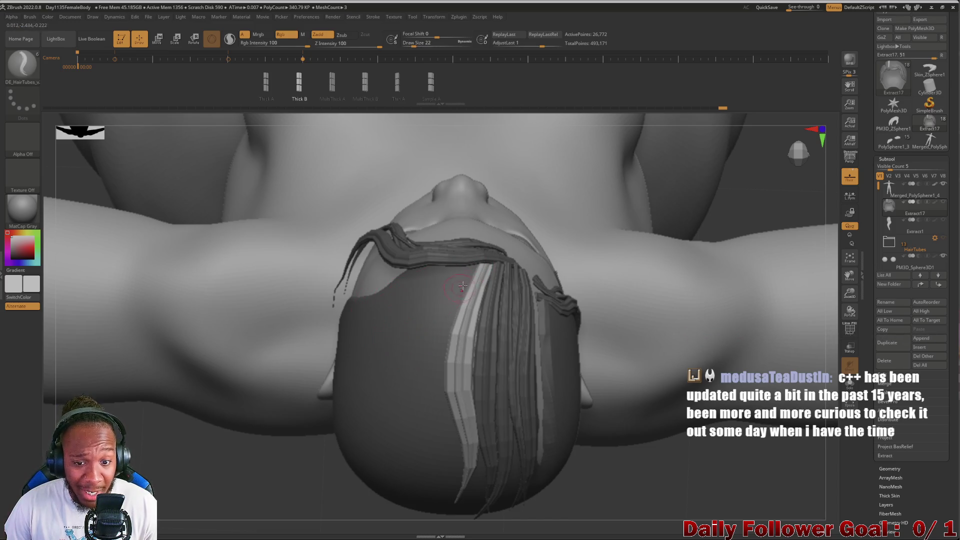
pyautogui.moveTo(457, 290); pyautogui.dragTo(433, 343)
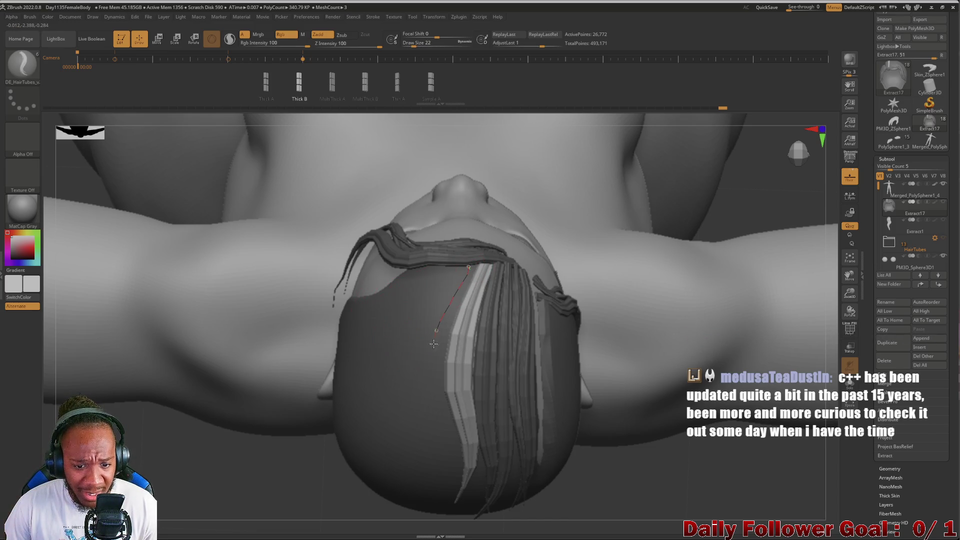
pyautogui.moveTo(441, 386); pyautogui.dragTo(447, 474)
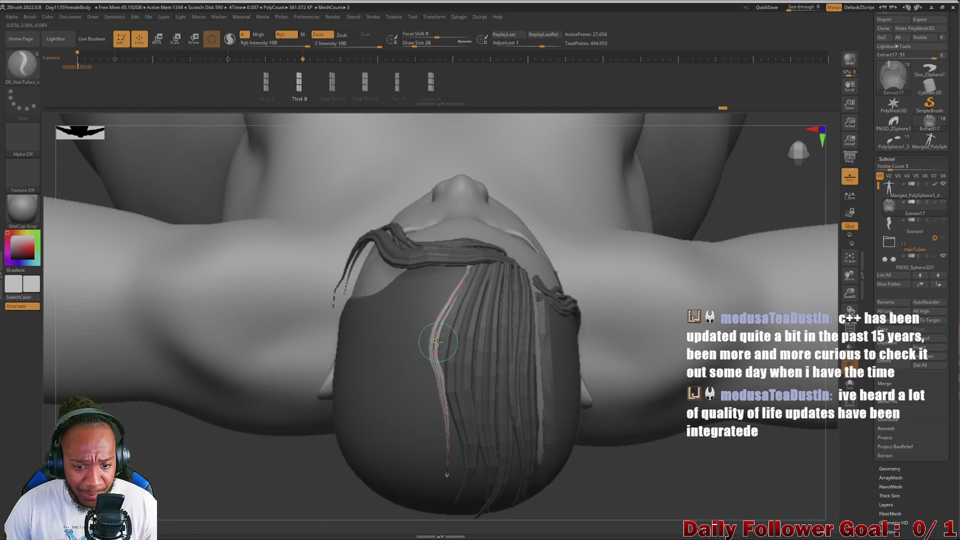
pyautogui.moveTo(436, 345); pyautogui.dragTo(473, 267)
pyautogui.moveTo(452, 404)
pyautogui.mouseDown()
pyautogui.moveTo(443, 402)
pyautogui.moveTo(445, 452)
pyautogui.moveTo(439, 411)
pyautogui.mouseUp()
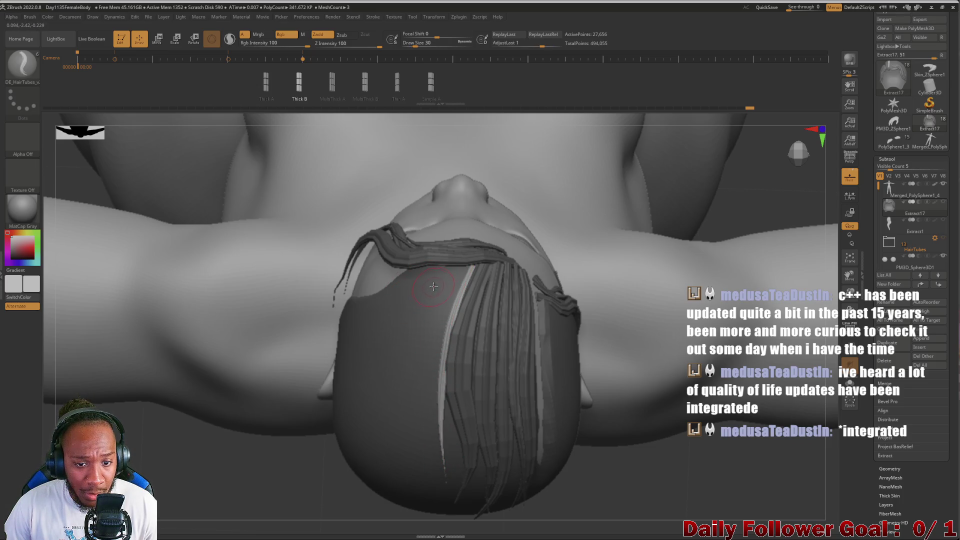
# - Draw and commit another strand from the hairline down the back, following the light strand
pyautogui.moveTo(460, 269); pyautogui.dragTo(432, 352)
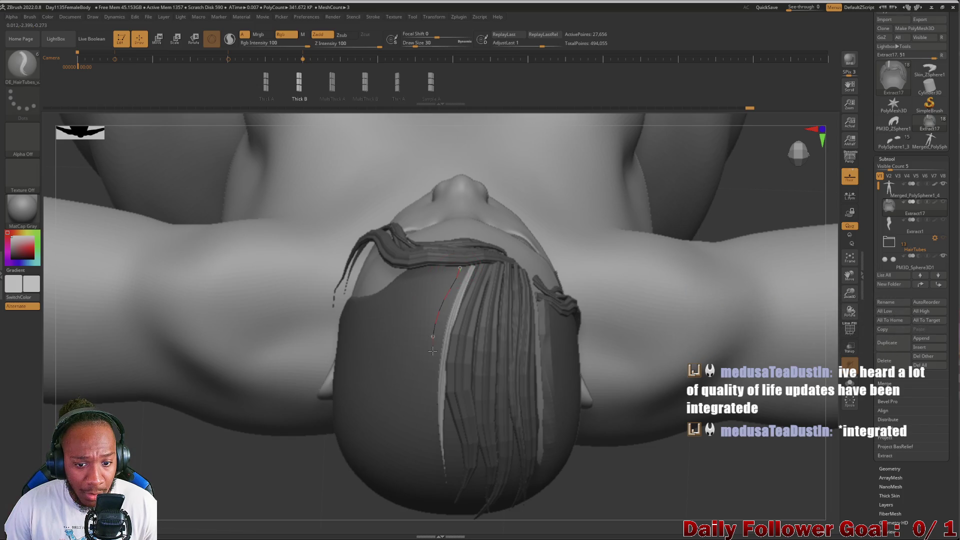
pyautogui.moveTo(425, 438); pyautogui.dragTo(427, 453)
pyautogui.moveTo(453, 283); pyautogui.dragTo(446, 326)
pyautogui.moveTo(463, 267); pyautogui.dragTo(433, 395)
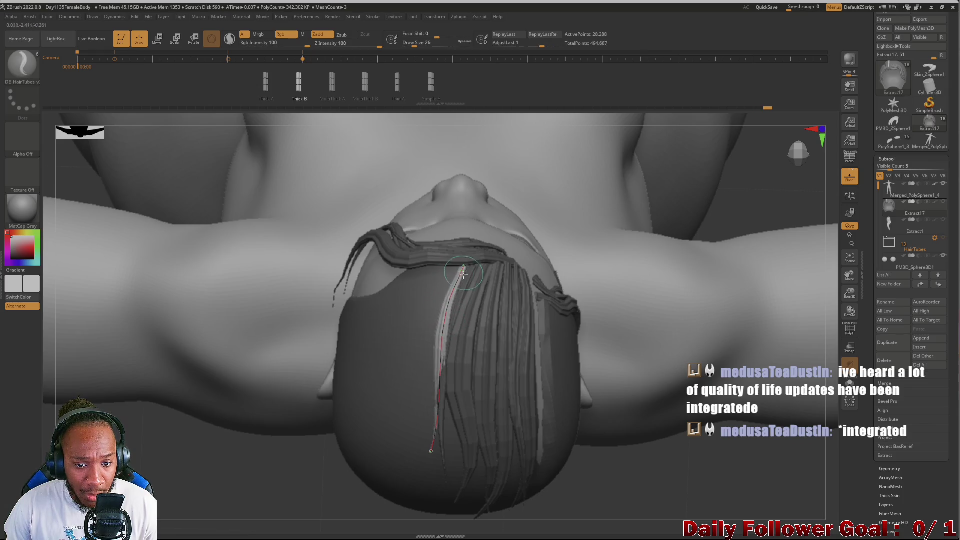
pyautogui.click(240, 506)
pyautogui.moveTo(240, 507)
pyautogui.mouseDown()
pyautogui.moveTo(220, 469)
pyautogui.moveTo(324, 255)
pyautogui.moveTo(287, 336)
pyautogui.moveTo(289, 284)
pyautogui.moveTo(259, 282)
pyautogui.mouseUp()
pyautogui.moveTo(257, 326)
pyautogui.mouseDown()
pyautogui.moveTo(259, 188)
pyautogui.moveTo(298, 327)
pyautogui.moveTo(294, 338)
pyautogui.moveTo(284, 331)
pyautogui.moveTo(260, 458)
pyautogui.moveTo(271, 261)
pyautogui.moveTo(253, 293)
pyautogui.moveTo(263, 300)
pyautogui.mouseUp()
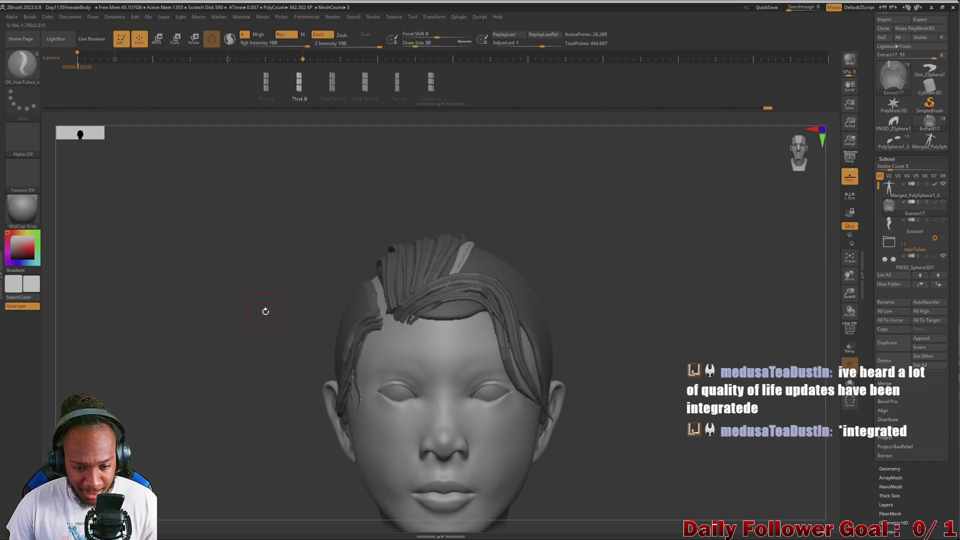
pyautogui.moveTo(174, 332)
pyautogui.mouseDown()
pyautogui.moveTo(155, 313)
pyautogui.moveTo(143, 317)
pyautogui.moveTo(168, 238)
pyautogui.moveTo(180, 285)
pyautogui.moveTo(210, 305)
pyautogui.moveTo(195, 306)
pyautogui.moveTo(234, 305)
pyautogui.mouseUp()
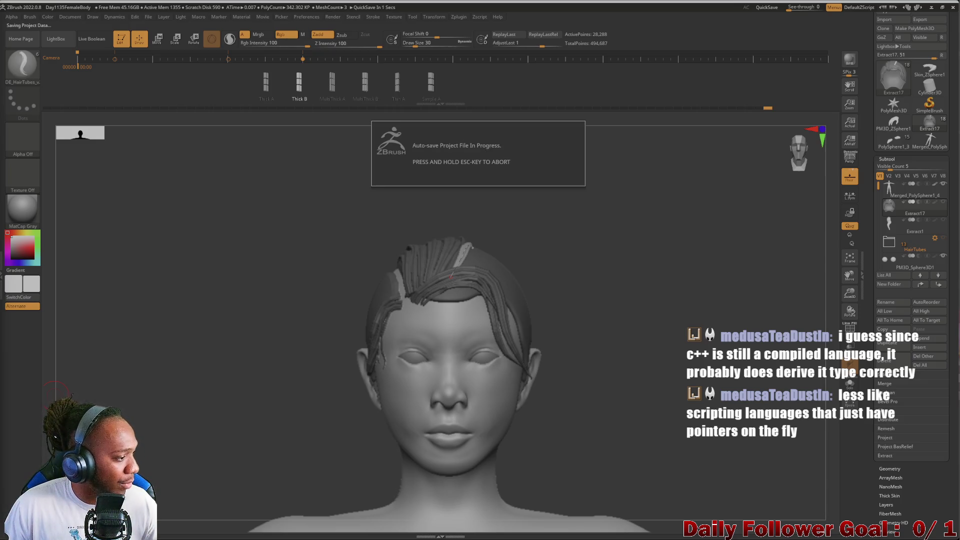
# - Create a hair tube along the right-side hairline and pull its end lower
pyautogui.moveTo(185, 315)
pyautogui.mouseDown()
pyautogui.moveTo(193, 332)
pyautogui.moveTo(206, 303)
pyautogui.moveTo(214, 304)
pyautogui.moveTo(178, 332)
pyautogui.moveTo(208, 339)
pyautogui.mouseUp()
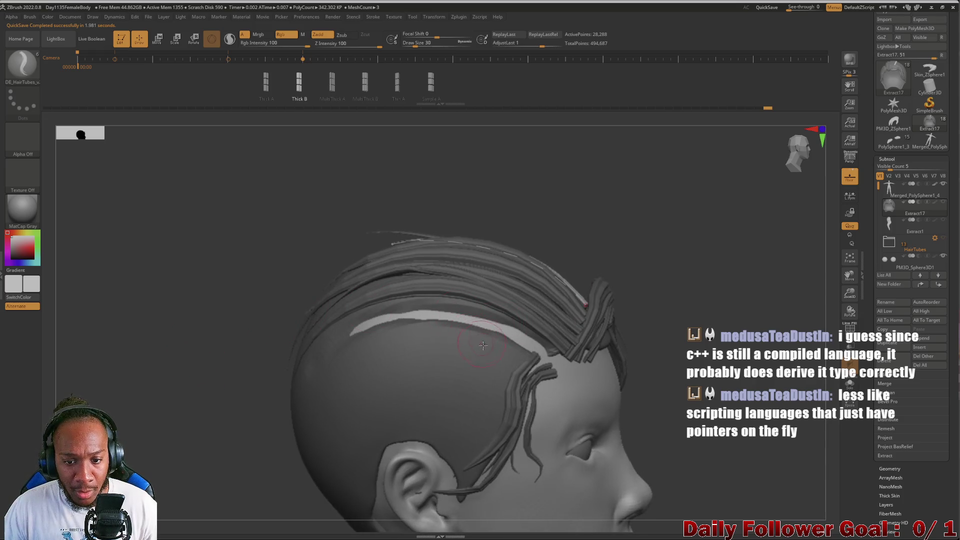
pyautogui.moveTo(420, 309); pyautogui.dragTo(304, 330)
pyautogui.moveTo(271, 367)
pyautogui.mouseDown()
pyautogui.moveTo(245, 350)
pyautogui.moveTo(227, 373)
pyautogui.moveTo(280, 387)
pyautogui.moveTo(555, 350)
pyautogui.mouseUp()
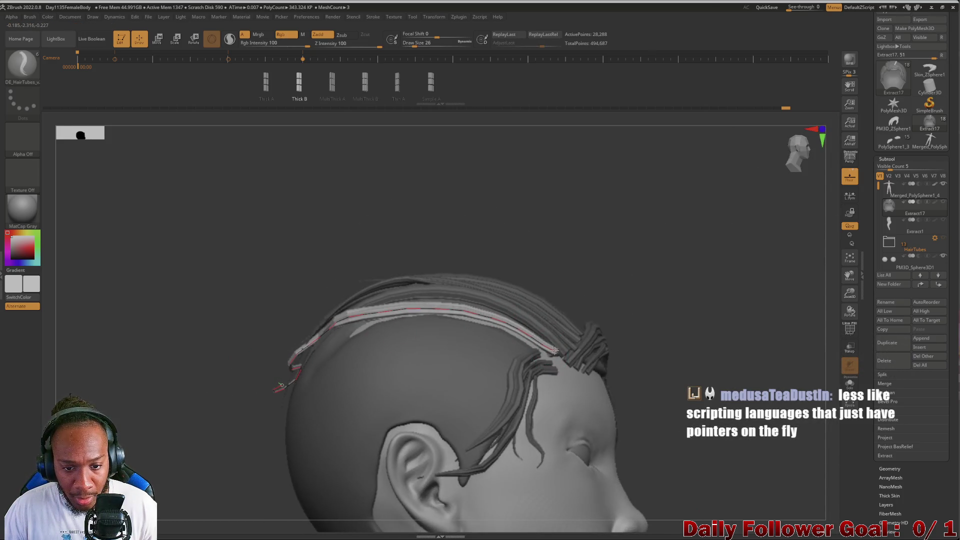
pyautogui.click(308, 323)
pyautogui.moveTo(235, 345)
pyautogui.mouseDown()
pyautogui.moveTo(197, 358)
pyautogui.moveTo(208, 364)
pyautogui.moveTo(199, 371)
pyautogui.mouseUp()
pyautogui.moveTo(291, 389)
pyautogui.mouseDown()
pyautogui.moveTo(277, 415)
pyautogui.moveTo(275, 487)
pyautogui.moveTo(283, 481)
pyautogui.mouseUp()
pyautogui.click(469, 302)
pyautogui.moveTo(372, 324); pyautogui.dragTo(312, 400)
pyautogui.moveTo(200, 345)
pyautogui.mouseDown()
pyautogui.moveTo(94, 340)
pyautogui.moveTo(139, 338)
pyautogui.moveTo(159, 359)
pyautogui.moveTo(189, 337)
pyautogui.moveTo(285, 353)
pyautogui.mouseUp()
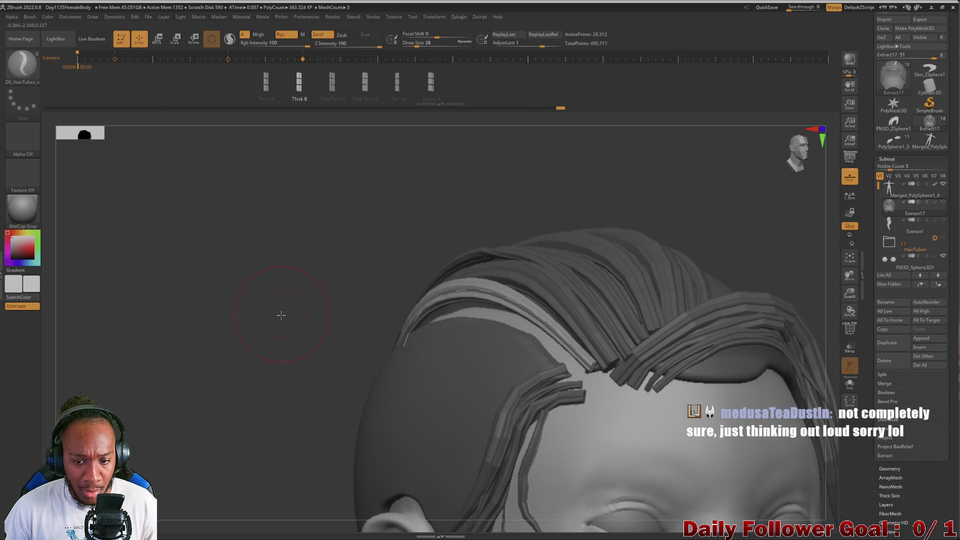
# - Add a strand arcing back over the head from the forehead, pulling its end down
pyautogui.moveTo(279, 315); pyautogui.dragTo(353, 392)
pyautogui.moveTo(266, 330)
pyautogui.mouseDown()
pyautogui.moveTo(248, 334)
pyautogui.moveTo(500, 465)
pyautogui.mouseUp()
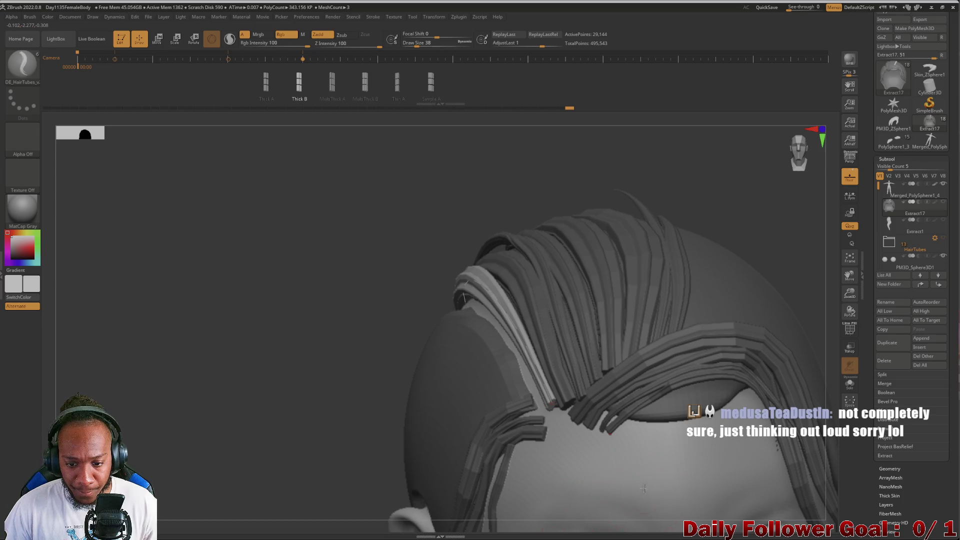
pyautogui.moveTo(491, 401)
pyautogui.mouseDown(button='right')
pyautogui.moveTo(440, 390)
pyautogui.moveTo(473, 407)
pyautogui.mouseUp(button='right')
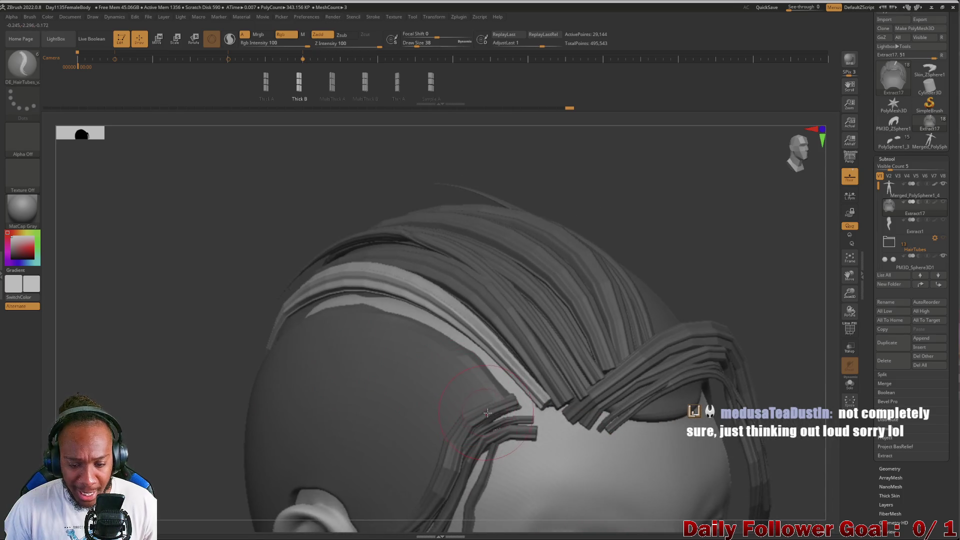
pyautogui.moveTo(508, 400)
pyautogui.mouseDown()
pyautogui.moveTo(480, 374)
pyautogui.moveTo(335, 306)
pyautogui.moveTo(207, 413)
pyautogui.moveTo(178, 407)
pyautogui.mouseUp()
pyautogui.moveTo(135, 393); pyautogui.dragTo(346, 418, button='right')
pyautogui.moveTo(346, 418)
pyautogui.mouseDown()
pyautogui.moveTo(320, 449)
pyautogui.moveTo(290, 450)
pyautogui.moveTo(300, 453)
pyautogui.mouseUp()
pyautogui.moveTo(574, 315); pyautogui.dragTo(436, 342, button='right')
pyautogui.click(437, 342)
# - Lay a strand along the front strand, undoing and then restoring the last tube
pyautogui.moveTo(376, 314); pyautogui.dragTo(353, 319)
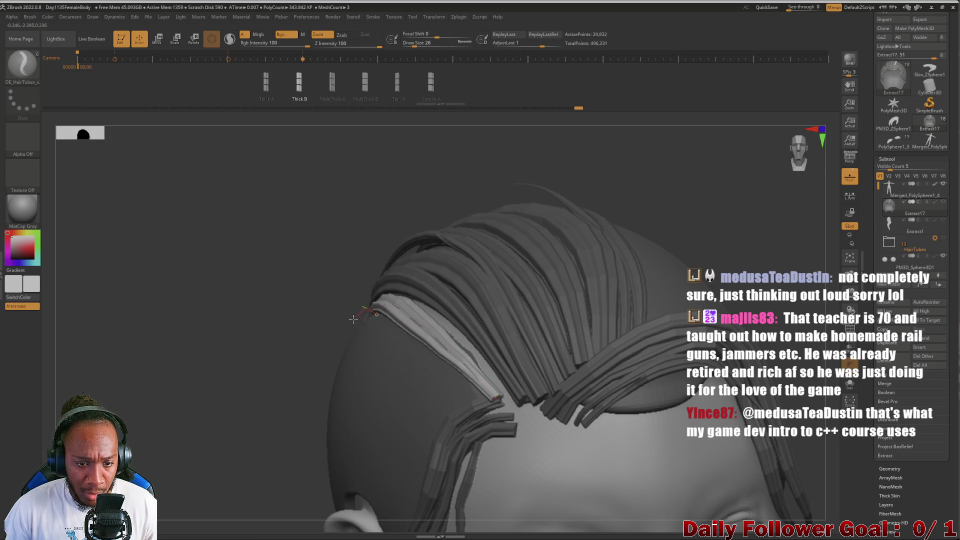
pyautogui.moveTo(261, 302); pyautogui.dragTo(262, 337, button='right')
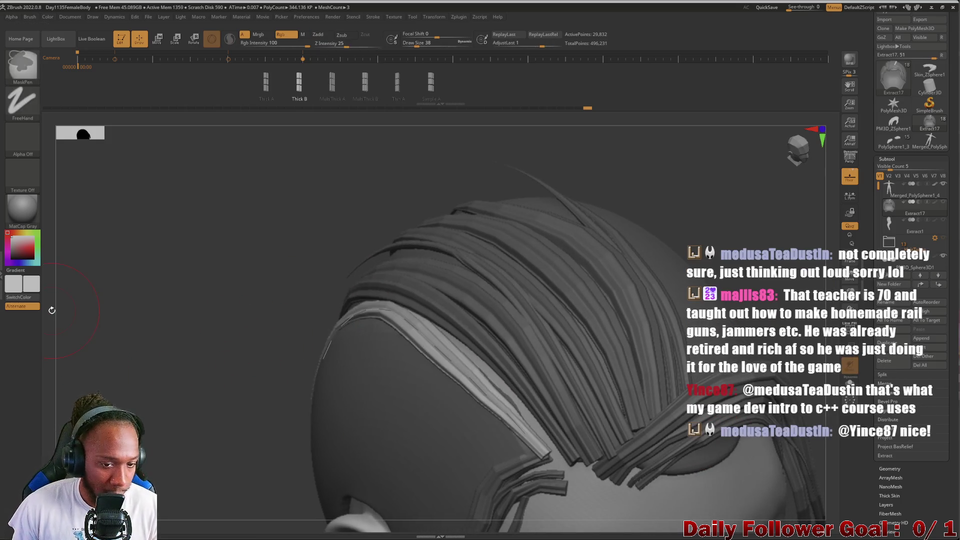
pyautogui.moveTo(372, 313); pyautogui.dragTo(286, 396)
pyautogui.click(363, 318)
pyautogui.moveTo(240, 310)
pyautogui.mouseDown()
pyautogui.moveTo(210, 313)
pyautogui.moveTo(230, 400)
pyautogui.moveTo(182, 457)
pyautogui.mouseUp()
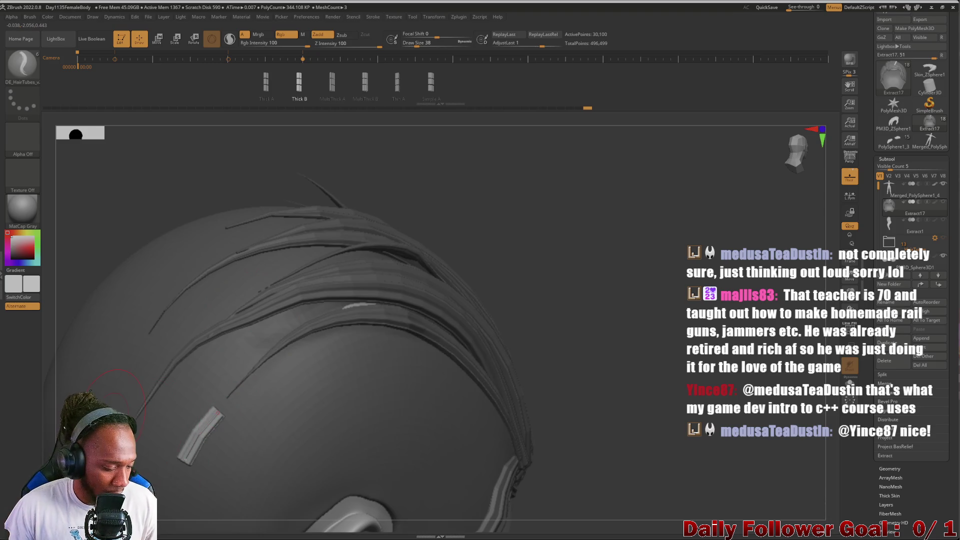
pyautogui.hotkey('ctrl', 'z')
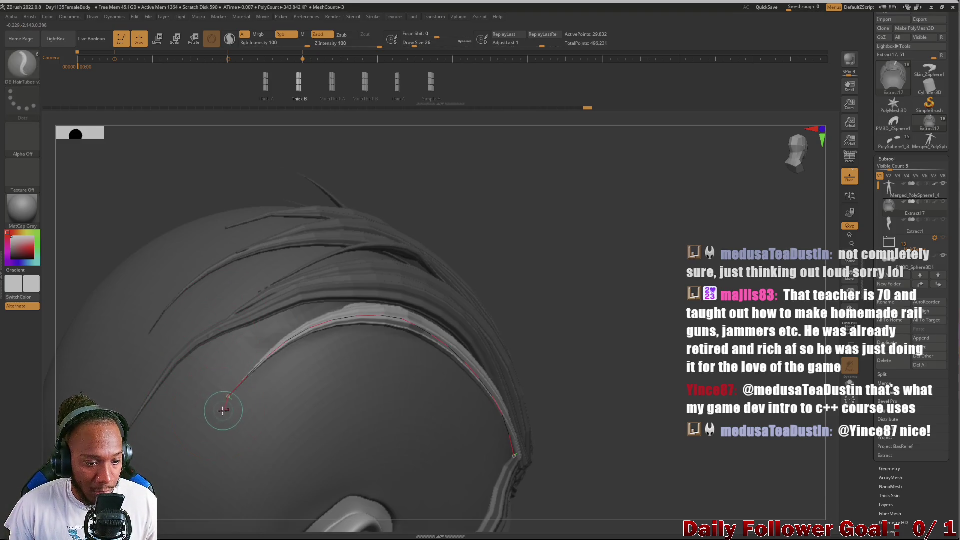
pyautogui.hotkey('ctrl', 'shift', 'z')
pyautogui.moveTo(520, 246); pyautogui.dragTo(202, 165)
pyautogui.moveTo(137, 217)
pyautogui.mouseDown()
pyautogui.moveTo(86, 270)
pyautogui.moveTo(216, 298)
pyautogui.moveTo(172, 285)
pyautogui.moveTo(193, 238)
pyautogui.mouseUp()
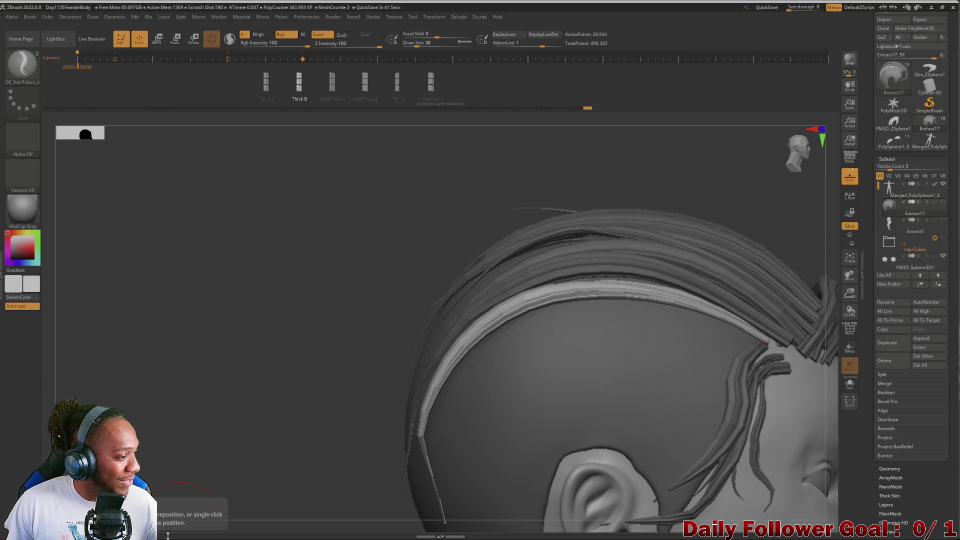
# - Draw a new strand above the ear and raise its lower end
pyautogui.moveTo(169, 228)
pyautogui.mouseDown()
pyautogui.moveTo(197, 248)
pyautogui.moveTo(188, 234)
pyautogui.moveTo(251, 240)
pyautogui.mouseUp()
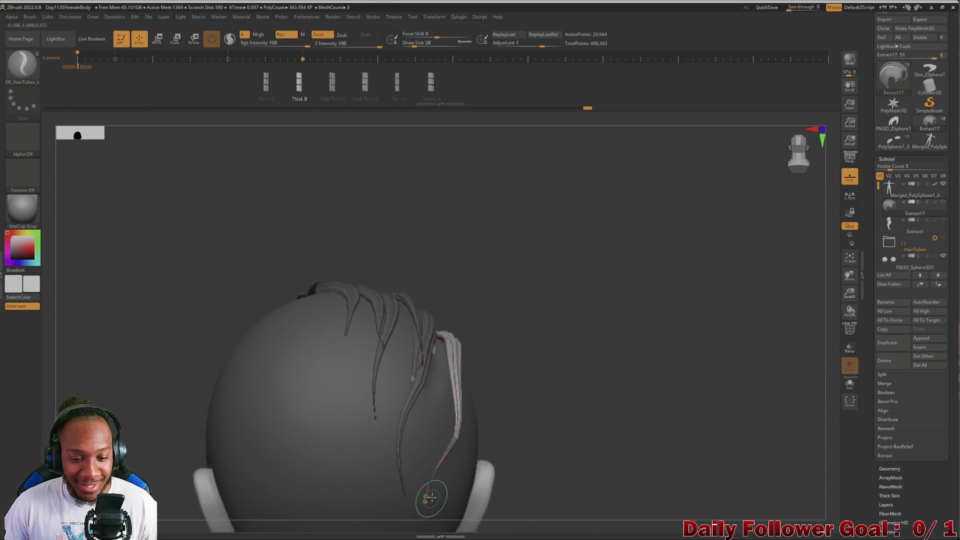
pyautogui.moveTo(422, 525)
pyautogui.mouseDown()
pyautogui.moveTo(529, 342)
pyautogui.moveTo(600, 345)
pyautogui.moveTo(555, 343)
pyautogui.moveTo(446, 417)
pyautogui.moveTo(508, 368)
pyautogui.moveTo(283, 332)
pyautogui.moveTo(330, 339)
pyautogui.moveTo(298, 314)
pyautogui.moveTo(293, 356)
pyautogui.mouseUp()
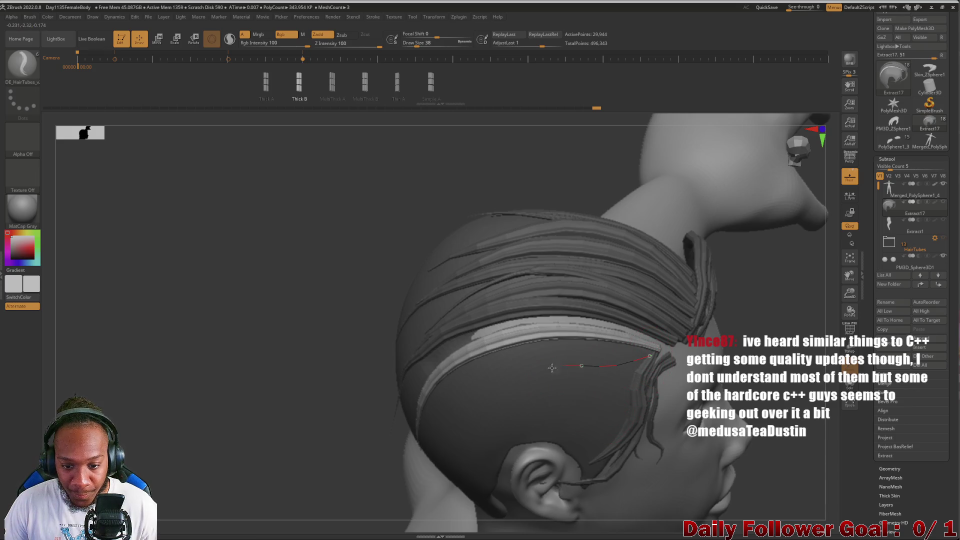
pyautogui.moveTo(419, 425)
pyautogui.mouseDown()
pyautogui.moveTo(653, 354)
pyautogui.moveTo(400, 375)
pyautogui.moveTo(443, 459)
pyautogui.mouseUp()
pyautogui.moveTo(343, 422)
pyautogui.mouseDown()
pyautogui.moveTo(343, 382)
pyautogui.moveTo(317, 367)
pyautogui.mouseUp()
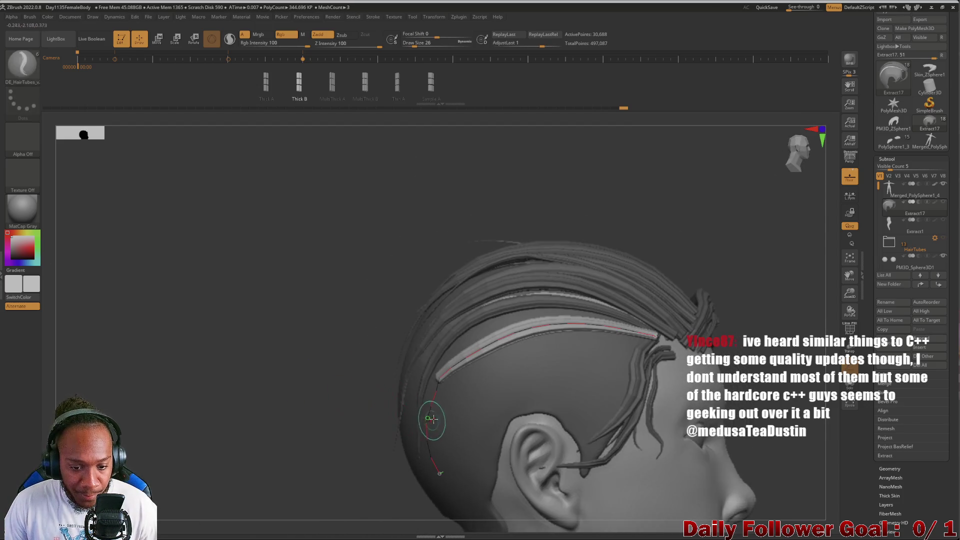
pyautogui.moveTo(413, 422)
pyautogui.mouseDown()
pyautogui.moveTo(394, 404)
pyautogui.moveTo(325, 396)
pyautogui.moveTo(407, 379)
pyautogui.mouseUp()
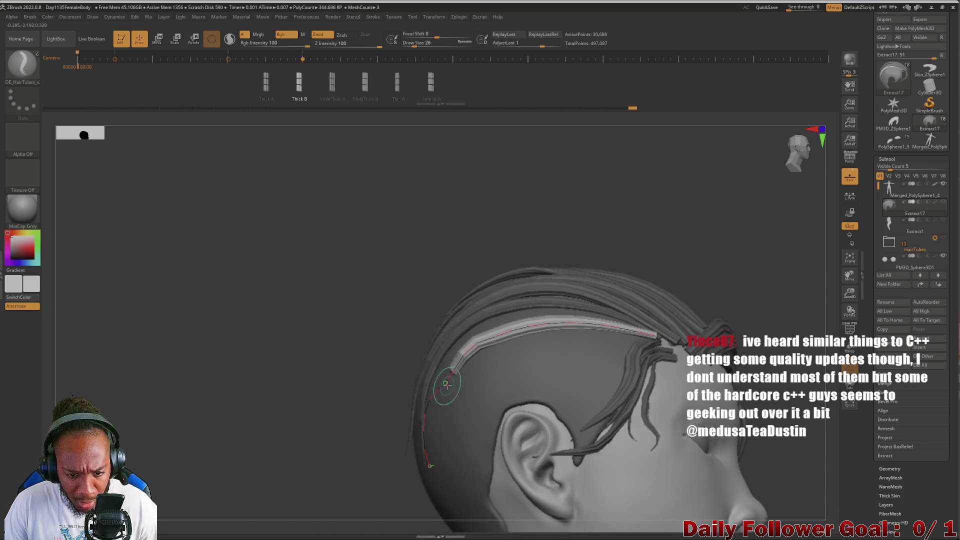
pyautogui.moveTo(427, 456)
pyautogui.mouseDown()
pyautogui.moveTo(345, 410)
pyautogui.moveTo(366, 478)
pyautogui.mouseUp()
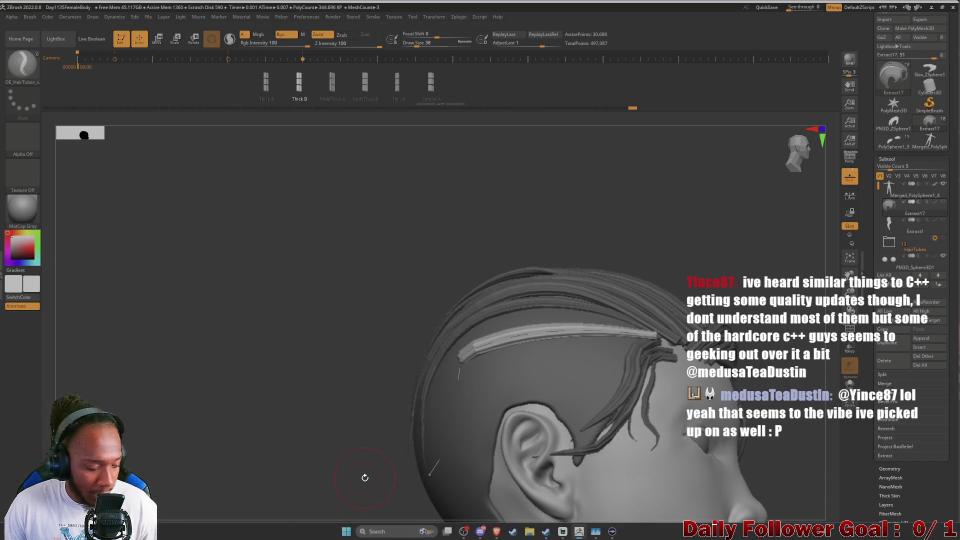
# - Redraw the strand curve along the side hairline and lift its middle to follow the skull
pyautogui.press('ctrl')
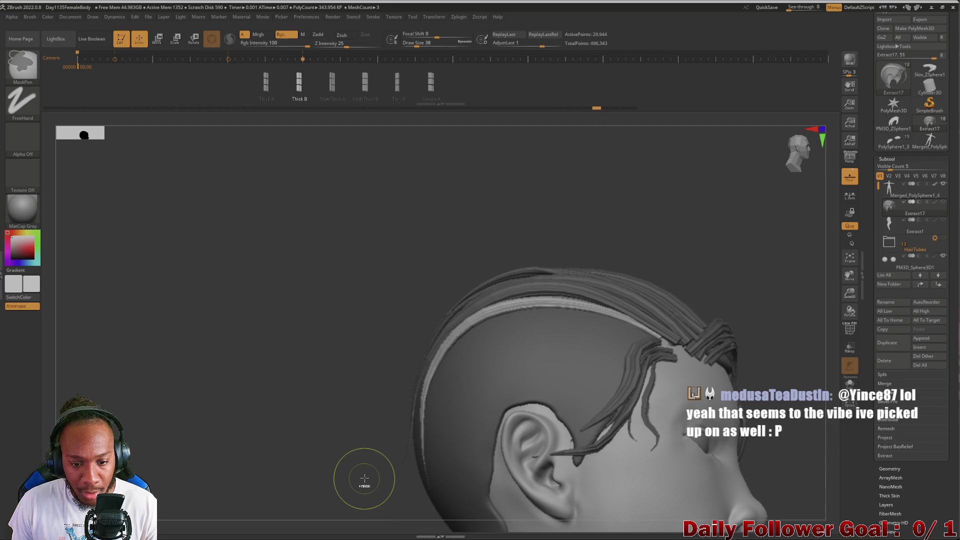
pyautogui.moveTo(144, 274)
pyautogui.mouseDown()
pyautogui.moveTo(125, 225)
pyautogui.moveTo(153, 302)
pyautogui.moveTo(580, 339)
pyautogui.mouseUp()
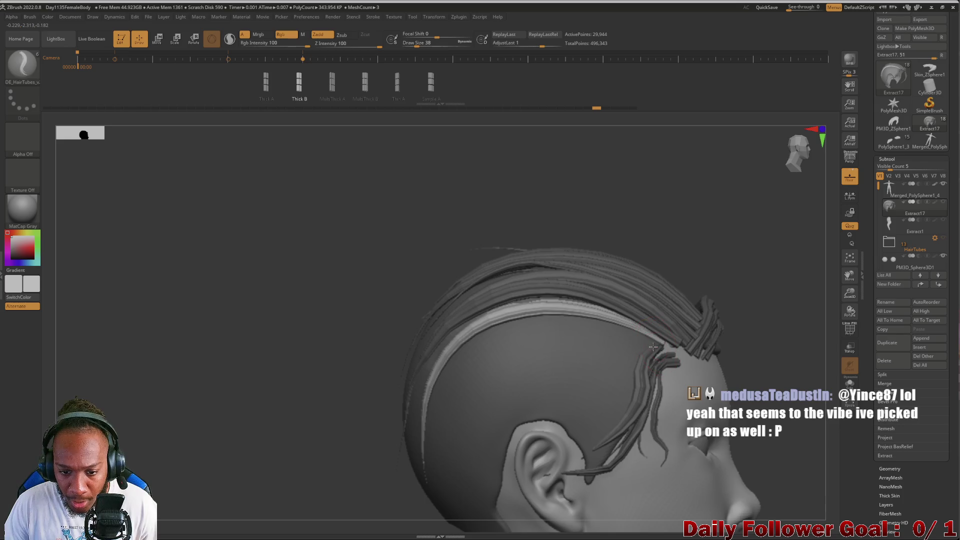
pyautogui.moveTo(427, 415); pyautogui.dragTo(429, 409)
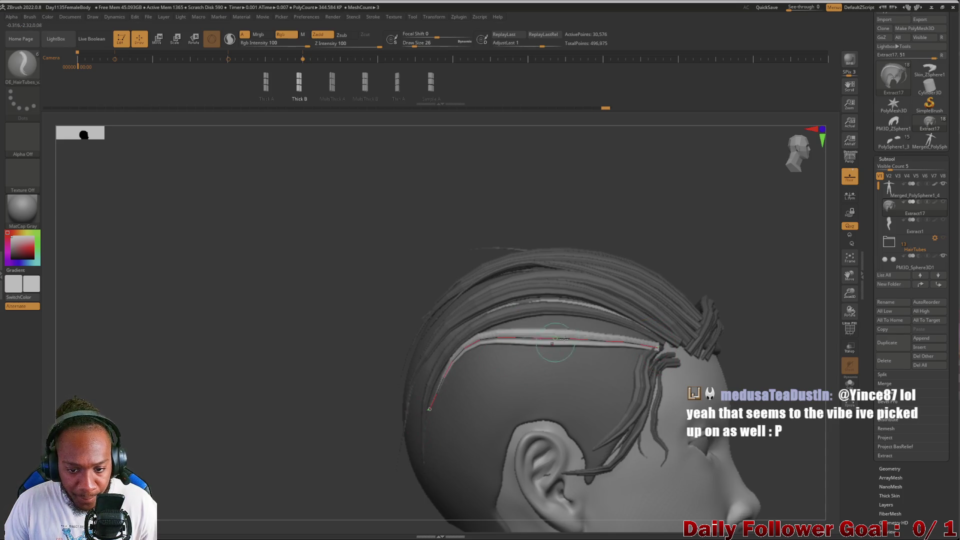
pyautogui.moveTo(632, 343); pyautogui.dragTo(587, 327)
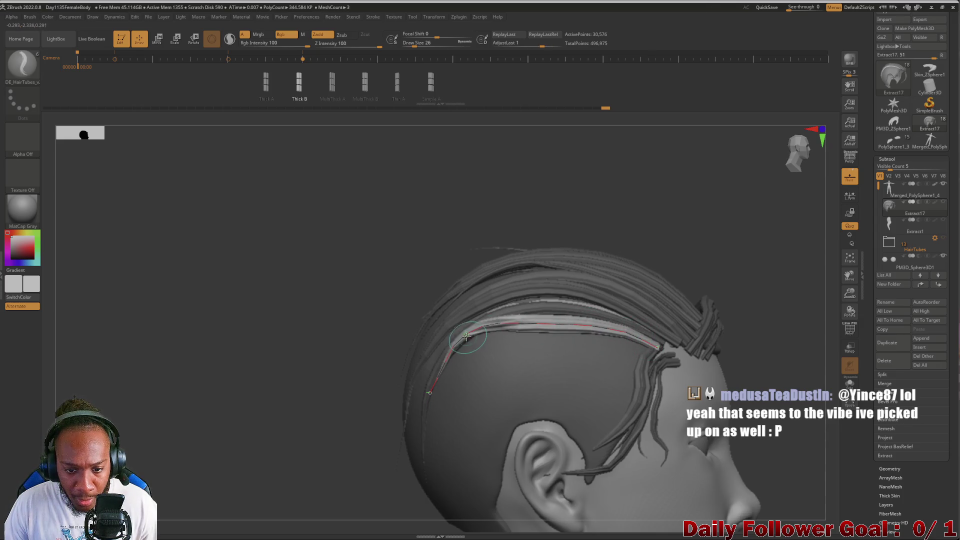
pyautogui.moveTo(362, 364)
pyautogui.mouseDown()
pyautogui.moveTo(262, 389)
pyautogui.moveTo(287, 360)
pyautogui.moveTo(292, 375)
pyautogui.moveTo(317, 356)
pyautogui.moveTo(322, 373)
pyautogui.moveTo(473, 317)
pyautogui.moveTo(507, 355)
pyautogui.mouseUp()
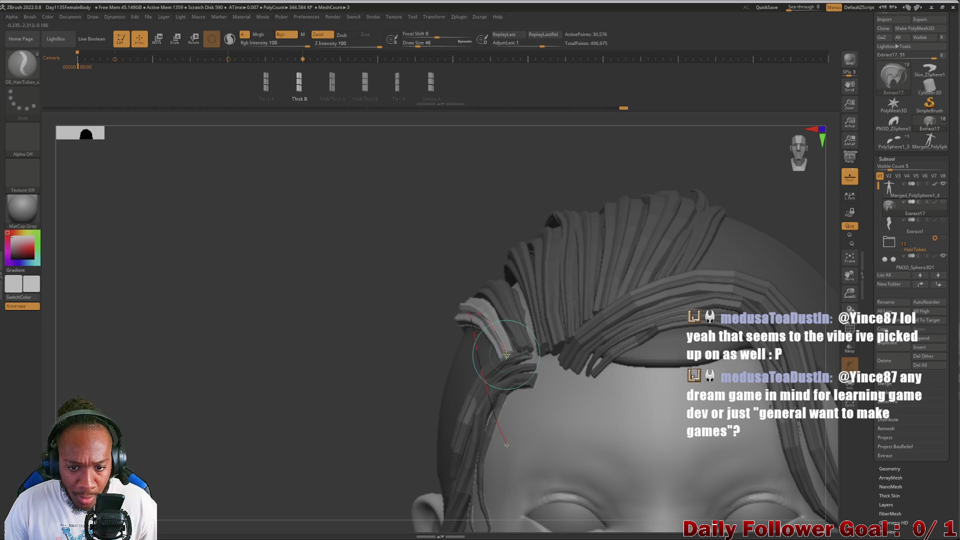
# - Bring back the strand's editing curve and frame the head in a three-quarter view
pyautogui.moveTo(506, 353)
pyautogui.mouseDown(button='right')
pyautogui.moveTo(450, 332)
pyautogui.moveTo(357, 332)
pyautogui.mouseUp(button='right')
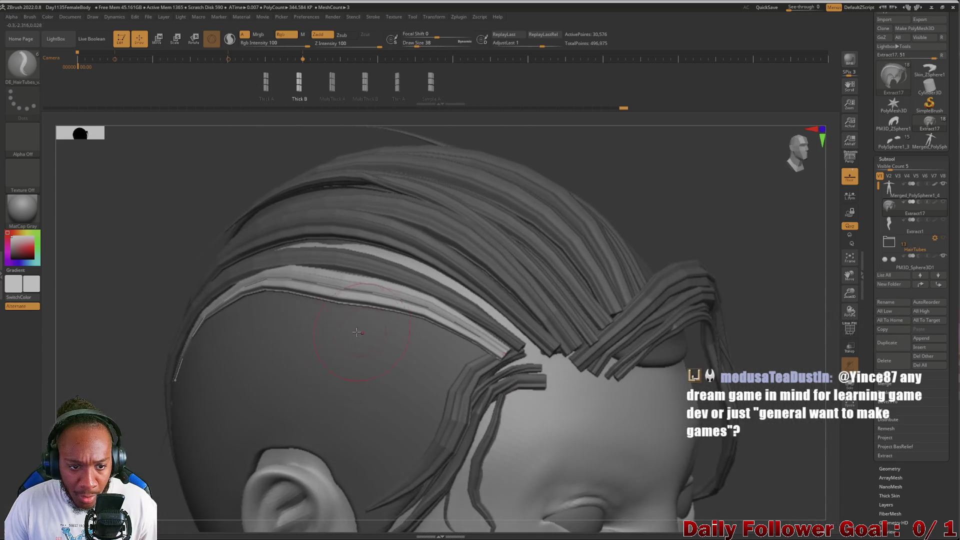
pyautogui.click(325, 292)
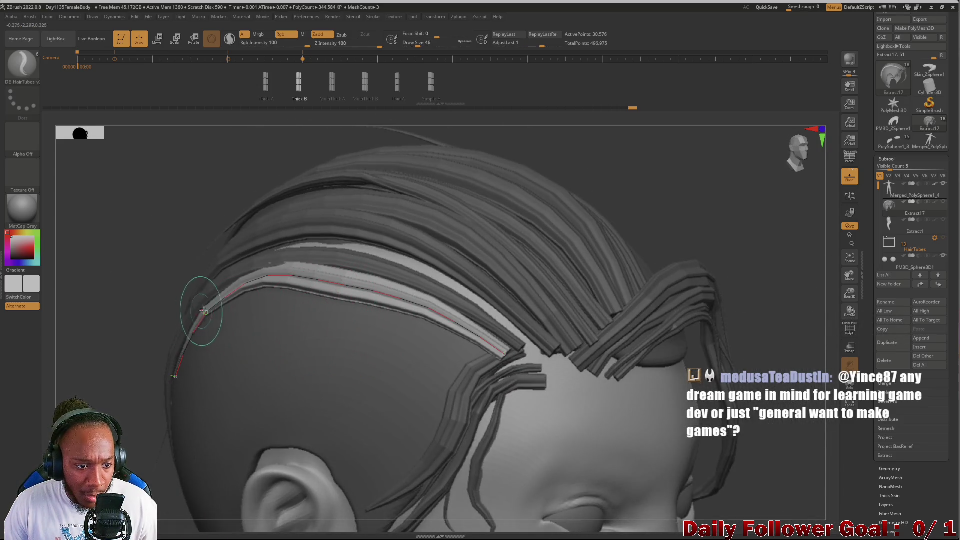
pyautogui.keyDown('shift'); pyautogui.moveTo(130, 350); pyautogui.dragTo(83, 322); pyautogui.keyUp('shift')
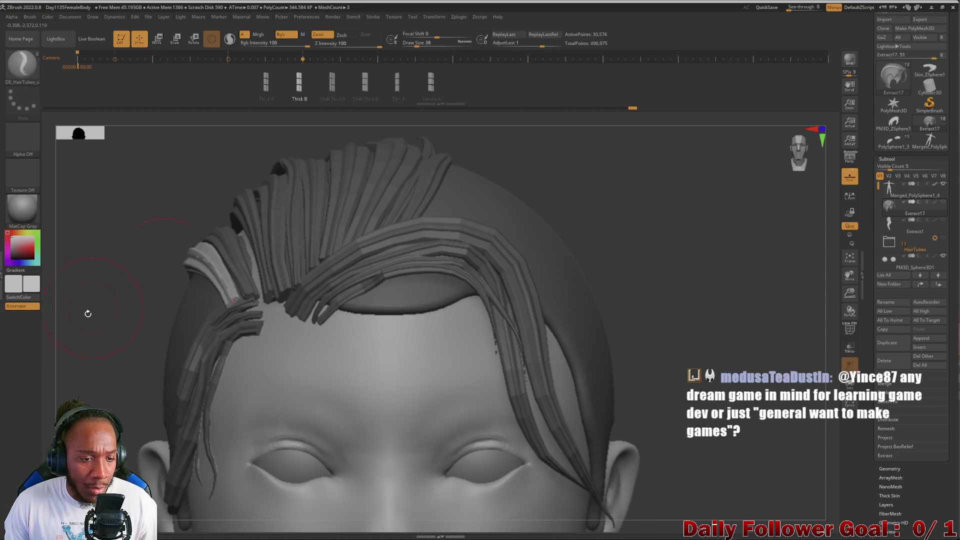
pyautogui.scroll(-5, 90, 313)
pyautogui.moveTo(92, 313); pyautogui.dragTo(236, 322)
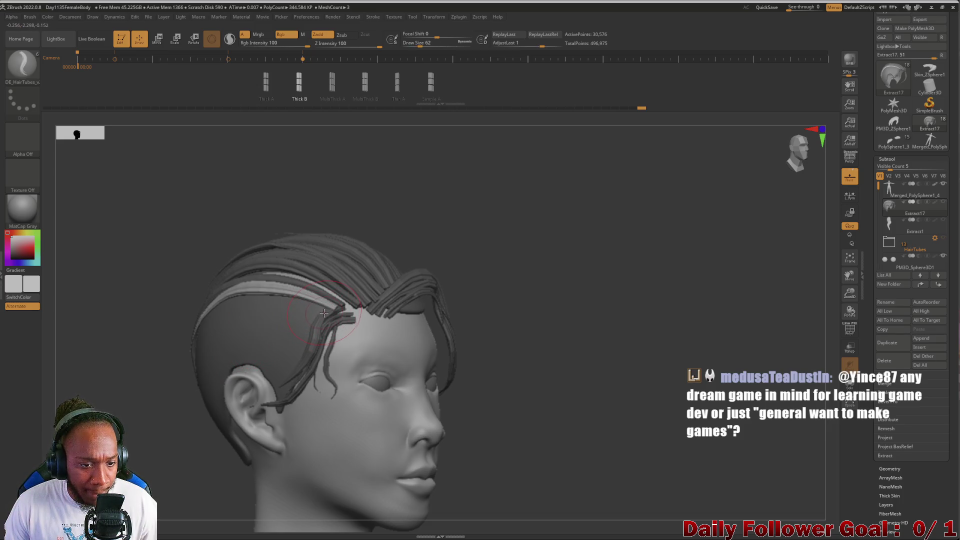
# - Draw a strand along the side hairline, raise its middle, and extend it down the back
pyautogui.moveTo(194, 335)
pyautogui.mouseDown()
pyautogui.moveTo(153, 339)
pyautogui.moveTo(167, 343)
pyautogui.mouseUp()
pyautogui.moveTo(247, 322); pyautogui.dragTo(250, 314)
pyautogui.moveTo(163, 331)
pyautogui.mouseDown()
pyautogui.moveTo(152, 357)
pyautogui.moveTo(145, 346)
pyautogui.moveTo(132, 395)
pyautogui.mouseUp()
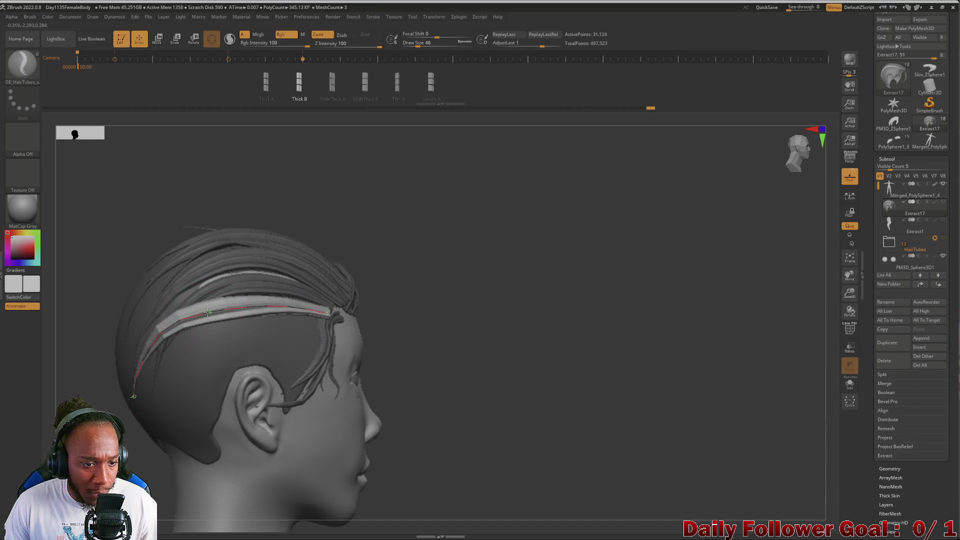
pyautogui.moveTo(149, 351); pyautogui.dragTo(155, 400)
pyautogui.moveTo(100, 280)
pyautogui.mouseDown()
pyautogui.moveTo(56, 270)
pyautogui.moveTo(77, 272)
pyautogui.moveTo(95, 181)
pyautogui.moveTo(118, 197)
pyautogui.moveTo(90, 266)
pyautogui.moveTo(118, 347)
pyautogui.moveTo(136, 368)
pyautogui.mouseUp()
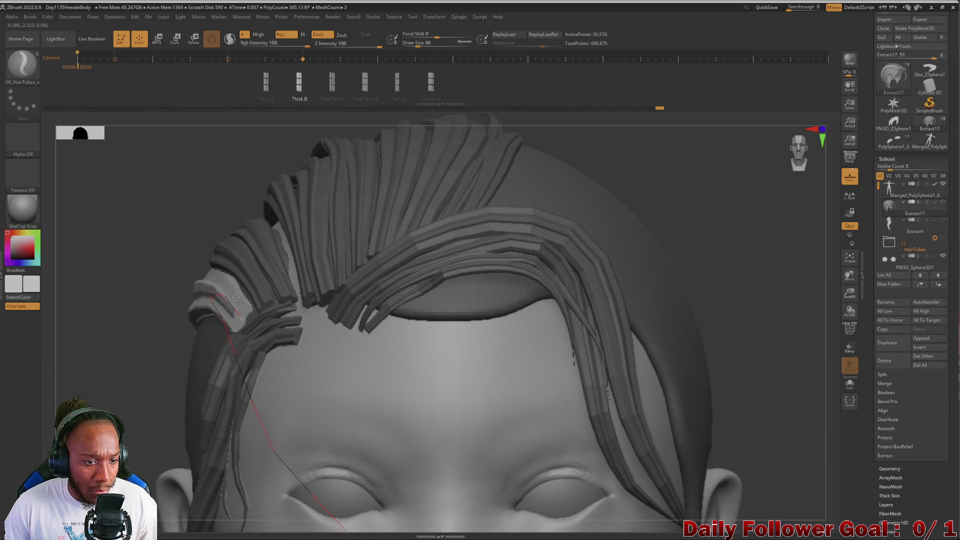
pyautogui.moveTo(107, 381)
pyautogui.mouseDown()
pyautogui.moveTo(105, 303)
pyautogui.moveTo(107, 328)
pyautogui.moveTo(190, 330)
pyautogui.moveTo(105, 338)
pyautogui.moveTo(115, 320)
pyautogui.moveTo(92, 305)
pyautogui.moveTo(96, 312)
pyautogui.moveTo(70, 310)
pyautogui.moveTo(60, 407)
pyautogui.moveTo(142, 365)
pyautogui.moveTo(175, 363)
pyautogui.moveTo(111, 358)
pyautogui.moveTo(122, 365)
pyautogui.moveTo(118, 203)
pyautogui.moveTo(125, 407)
pyautogui.mouseUp()
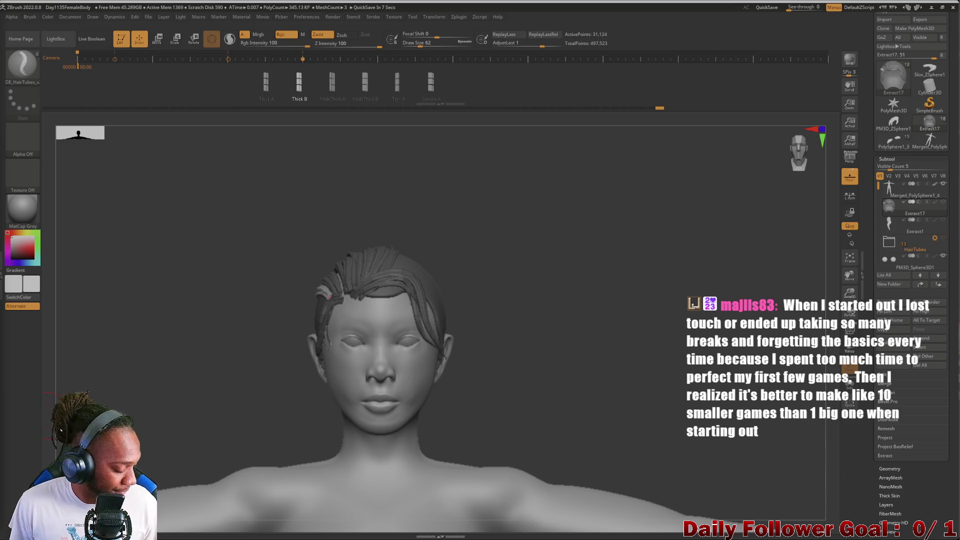
pyautogui.moveTo(210, 290)
pyautogui.mouseDown()
pyautogui.moveTo(150, 300)
pyautogui.moveTo(162, 284)
pyautogui.moveTo(112, 293)
pyautogui.moveTo(156, 321)
pyautogui.moveTo(157, 386)
pyautogui.moveTo(160, 364)
pyautogui.moveTo(145, 407)
pyautogui.moveTo(165, 266)
pyautogui.moveTo(157, 189)
pyautogui.moveTo(178, 293)
pyautogui.moveTo(179, 235)
pyautogui.moveTo(193, 227)
pyautogui.moveTo(197, 342)
pyautogui.moveTo(231, 337)
pyautogui.moveTo(188, 332)
pyautogui.moveTo(167, 345)
pyautogui.moveTo(189, 253)
pyautogui.moveTo(160, 336)
pyautogui.moveTo(171, 362)
pyautogui.mouseUp()
pyautogui.click(933, 222)
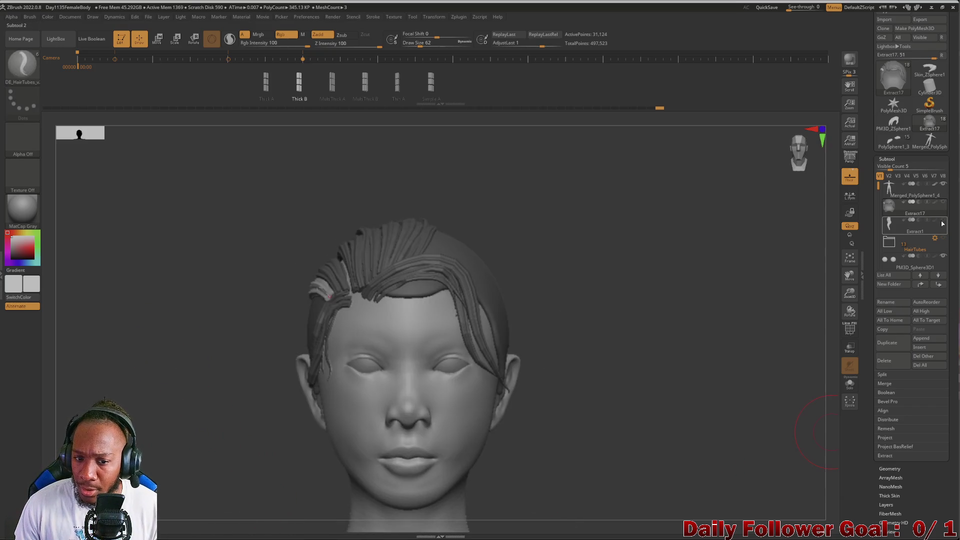
pyautogui.click(944, 221)
pyautogui.moveTo(179, 318)
pyautogui.mouseDown()
pyautogui.moveTo(144, 337)
pyautogui.moveTo(148, 295)
pyautogui.moveTo(155, 323)
pyautogui.moveTo(154, 311)
pyautogui.moveTo(160, 317)
pyautogui.mouseUp()
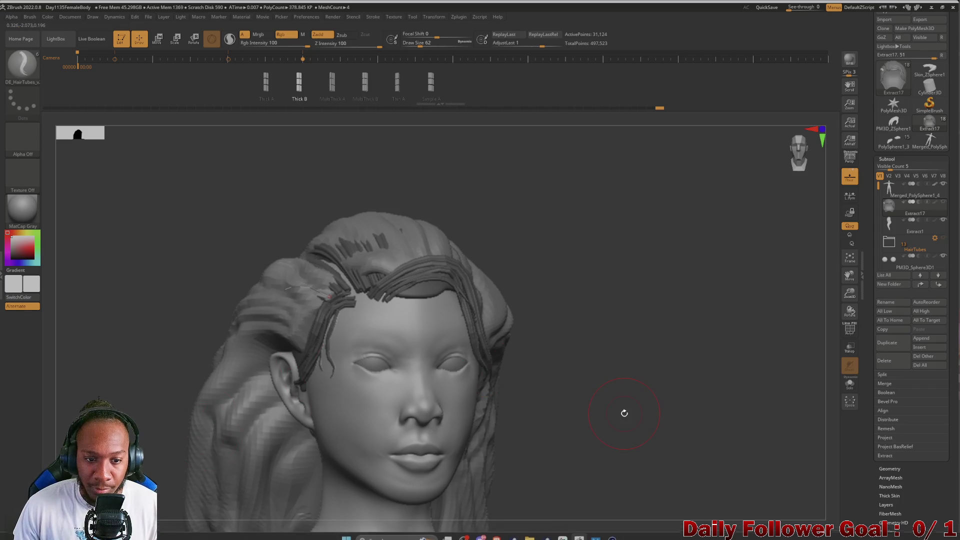
pyautogui.moveTo(167, 259)
pyautogui.mouseDown()
pyautogui.moveTo(142, 248)
pyautogui.moveTo(160, 307)
pyautogui.moveTo(166, 234)
pyautogui.moveTo(170, 250)
pyautogui.mouseUp()
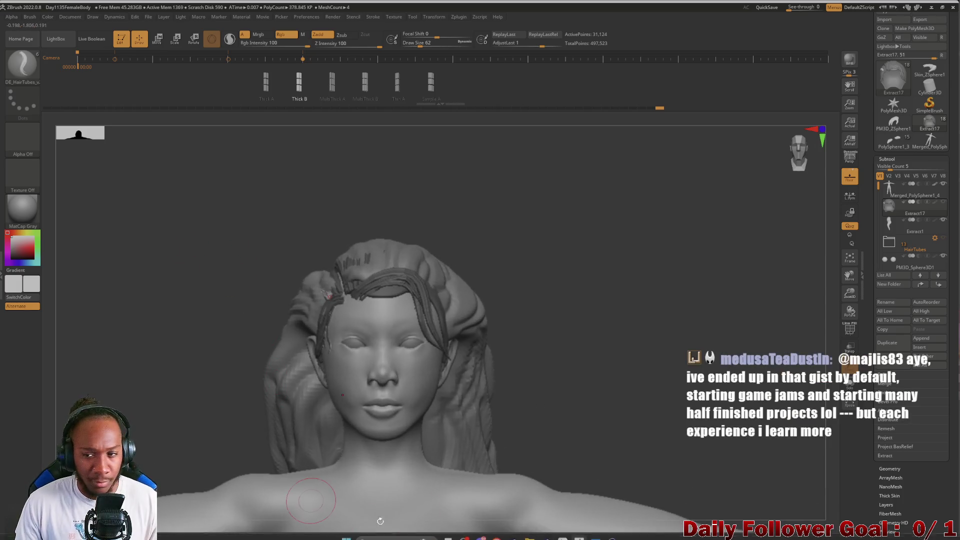
pyautogui.click(944, 221)
pyautogui.moveTo(188, 275)
pyautogui.mouseDown()
pyautogui.moveTo(152, 285)
pyautogui.moveTo(193, 306)
pyautogui.moveTo(187, 330)
pyautogui.moveTo(208, 302)
pyautogui.moveTo(173, 305)
pyautogui.moveTo(147, 449)
pyautogui.mouseUp()
pyautogui.moveTo(84, 266)
pyautogui.keyDown('alt'); pyautogui.mouseDown()
pyautogui.moveTo(167, 223)
pyautogui.moveTo(210, 310)
pyautogui.moveTo(540, 289)
pyautogui.mouseUp(); pyautogui.keyUp('alt')
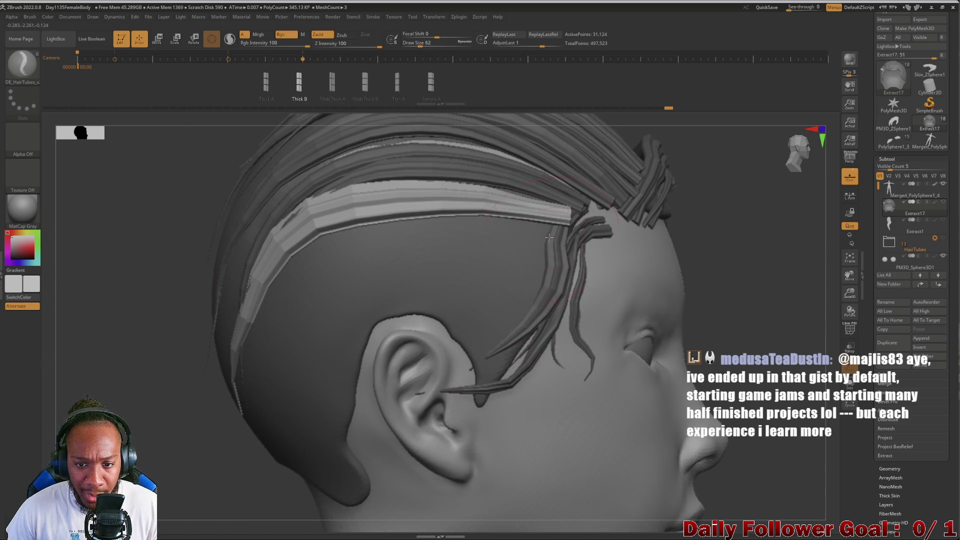
# - Commit the hairline strip and start a new strand curve lower on the side
pyautogui.click(249, 354)
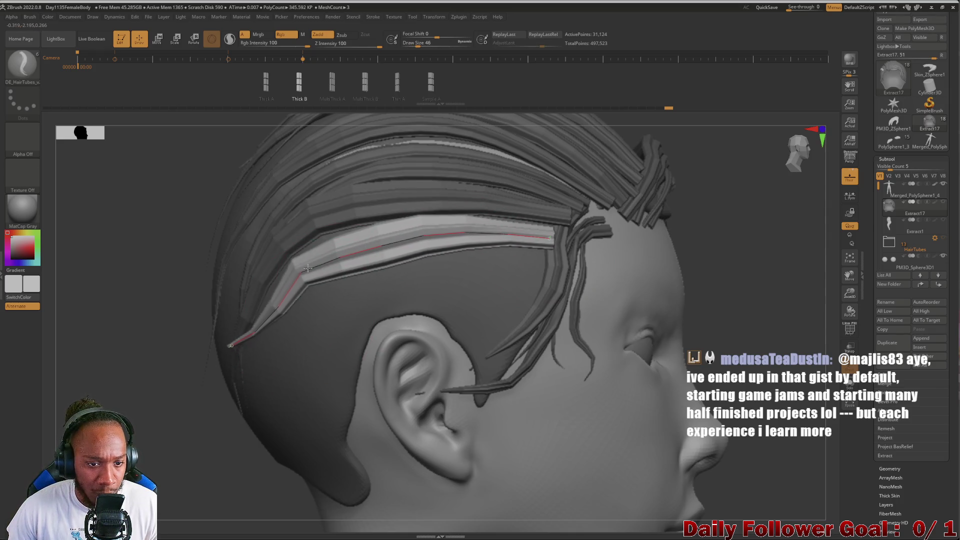
pyautogui.click(447, 284)
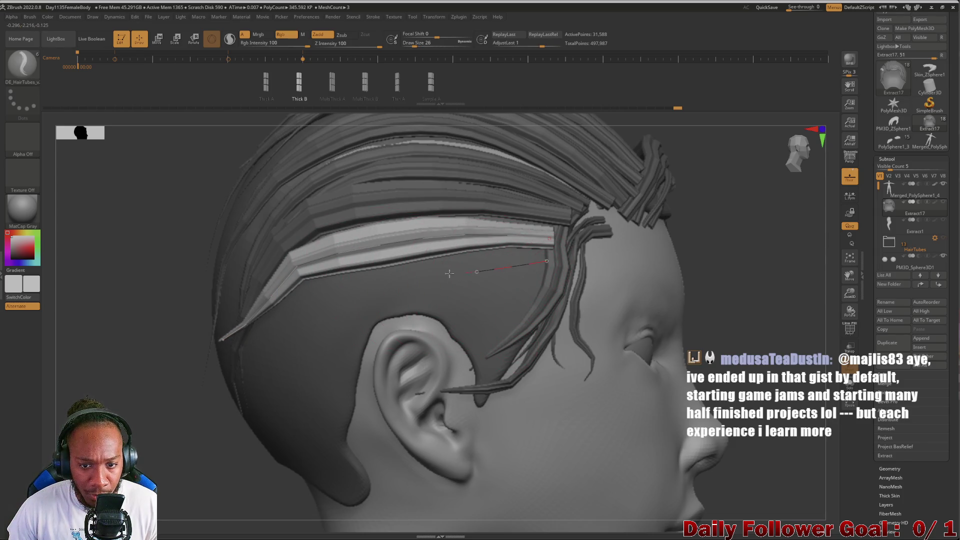
pyautogui.moveTo(299, 304); pyautogui.dragTo(243, 326)
pyautogui.click(512, 251)
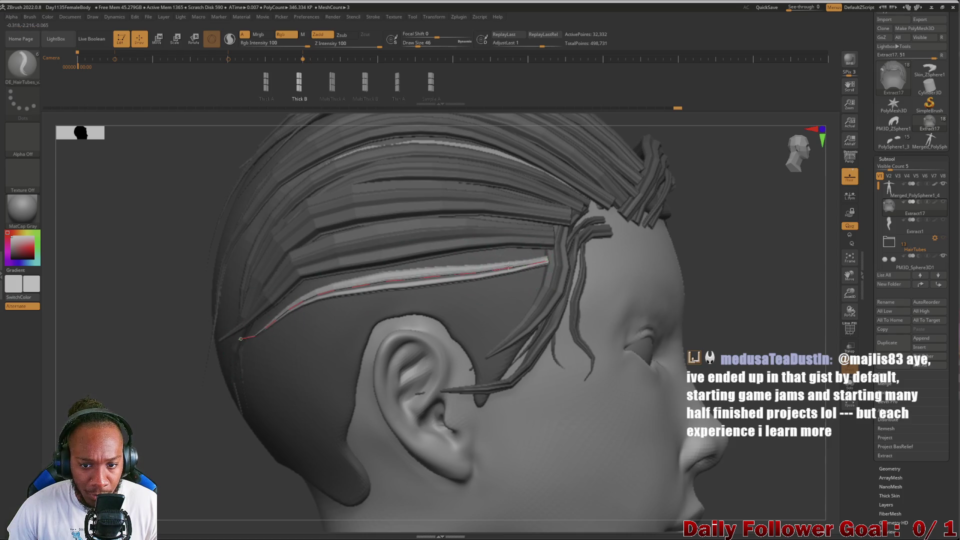
# - Pull the new curve down and generate a strip reaching lower toward the temple
pyautogui.moveTo(273, 301); pyautogui.dragTo(277, 309)
pyautogui.click(501, 304)
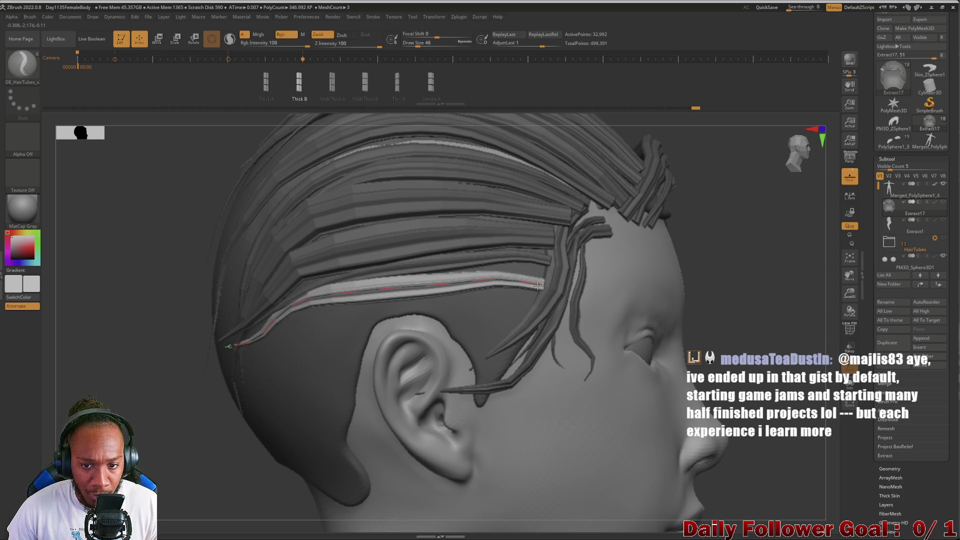
pyautogui.click(401, 291)
pyautogui.moveTo(401, 291); pyautogui.dragTo(378, 298)
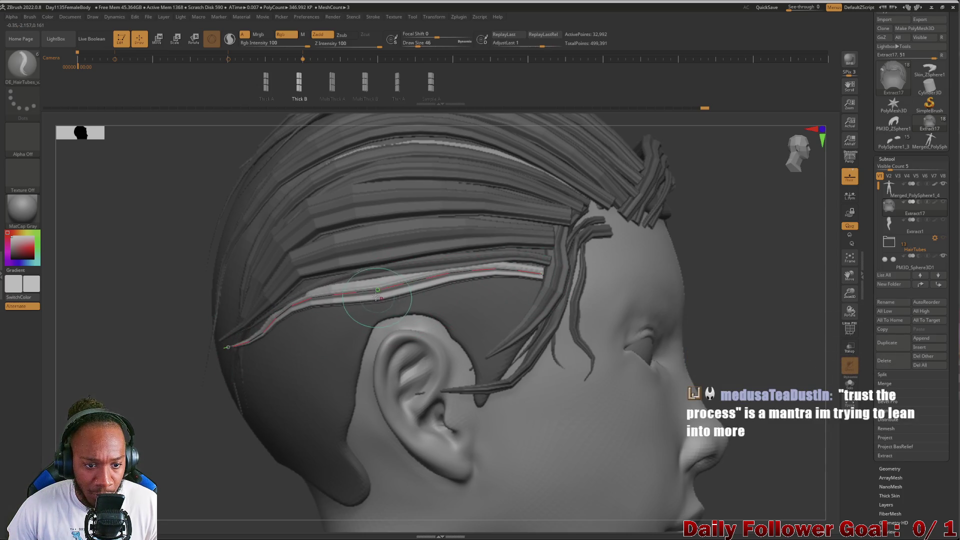
pyautogui.moveTo(215, 336)
pyautogui.mouseDown()
pyautogui.moveTo(111, 354)
pyautogui.moveTo(133, 365)
pyautogui.moveTo(112, 365)
pyautogui.moveTo(110, 224)
pyautogui.moveTo(116, 283)
pyautogui.moveTo(95, 305)
pyautogui.moveTo(56, 410)
pyautogui.moveTo(70, 382)
pyautogui.moveTo(103, 386)
pyautogui.moveTo(118, 285)
pyautogui.moveTo(137, 307)
pyautogui.moveTo(194, 305)
pyautogui.moveTo(142, 317)
pyautogui.moveTo(172, 328)
pyautogui.moveTo(208, 313)
pyautogui.moveTo(171, 332)
pyautogui.moveTo(175, 214)
pyautogui.moveTo(185, 317)
pyautogui.moveTo(130, 358)
pyautogui.moveTo(174, 356)
pyautogui.moveTo(140, 365)
pyautogui.moveTo(148, 328)
pyautogui.moveTo(181, 352)
pyautogui.mouseUp()
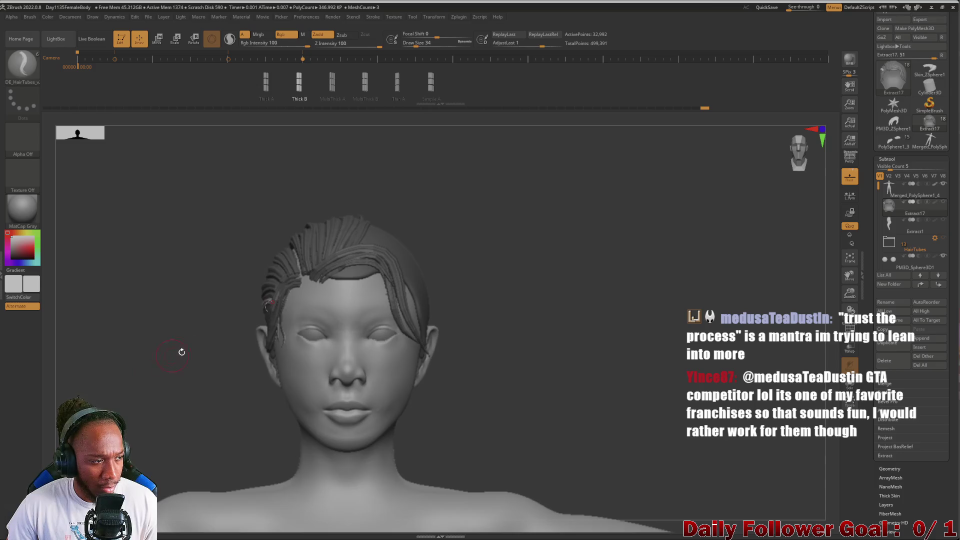
# - Turn the hairline curve into a hair tube and thin it with a smaller draw size
pyautogui.moveTo(122, 339); pyautogui.dragTo(135, 403)
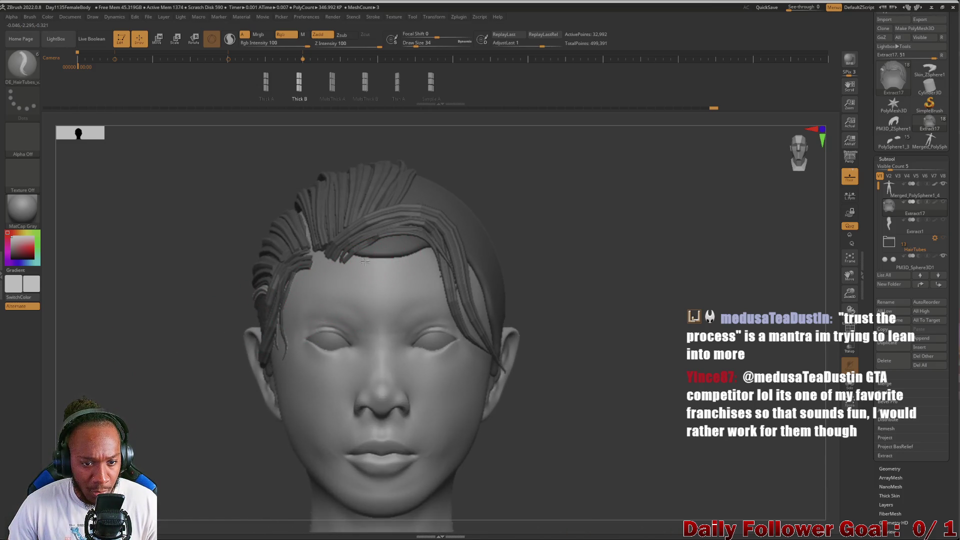
pyautogui.moveTo(413, 252)
pyautogui.mouseDown()
pyautogui.moveTo(425, 260)
pyautogui.moveTo(380, 246)
pyautogui.moveTo(358, 282)
pyautogui.mouseUp()
pyautogui.press('[')
pyautogui.press('[')
pyautogui.press('[')
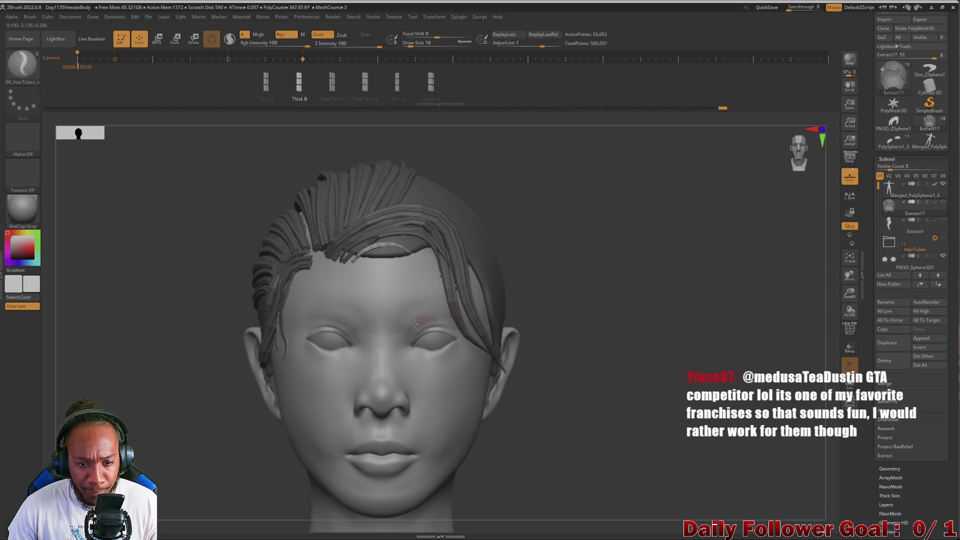
pyautogui.moveTo(177, 285)
pyautogui.mouseDown()
pyautogui.moveTo(141, 281)
pyautogui.moveTo(180, 280)
pyautogui.moveTo(144, 284)
pyautogui.moveTo(145, 328)
pyautogui.moveTo(144, 268)
pyautogui.moveTo(144, 300)
pyautogui.mouseUp()
pyautogui.moveTo(502, 179)
pyautogui.mouseDown()
pyautogui.moveTo(560, 190)
pyautogui.moveTo(459, 220)
pyautogui.mouseUp()
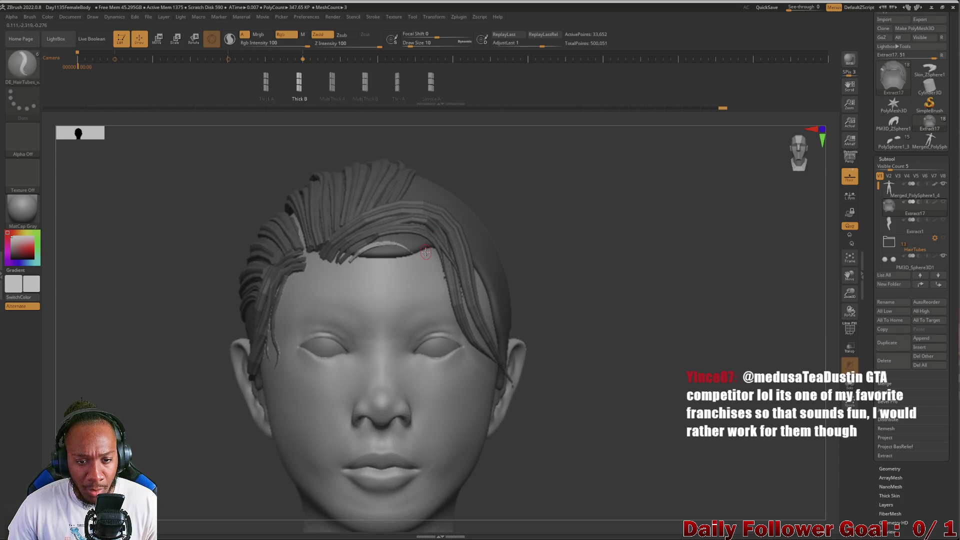
pyautogui.moveTo(425, 255)
pyautogui.mouseDown(button='right')
pyautogui.moveTo(544, 265)
pyautogui.moveTo(458, 256)
pyautogui.mouseUp(button='right')
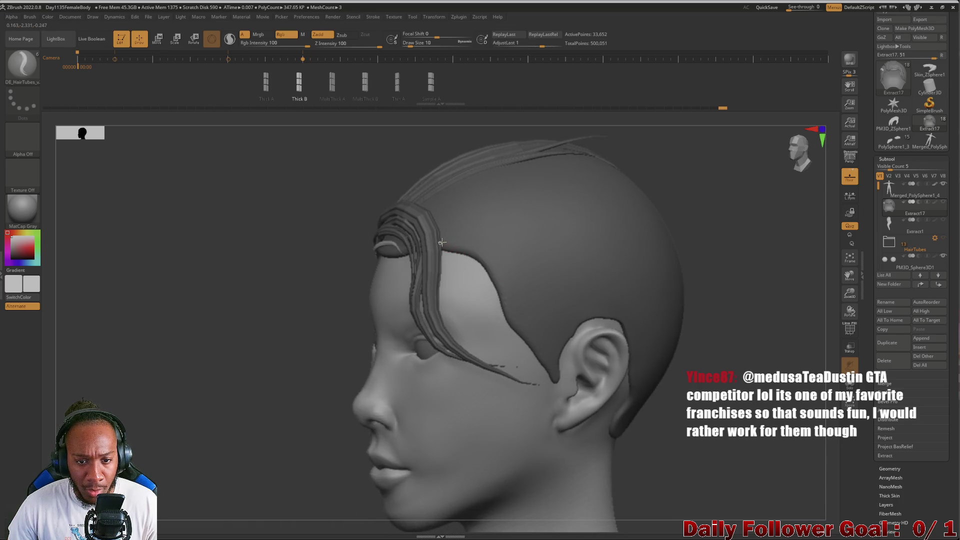
# - Draw thin strands along the forehead hairline, undoing the last one
pyautogui.moveTo(482, 295); pyautogui.dragTo(535, 383)
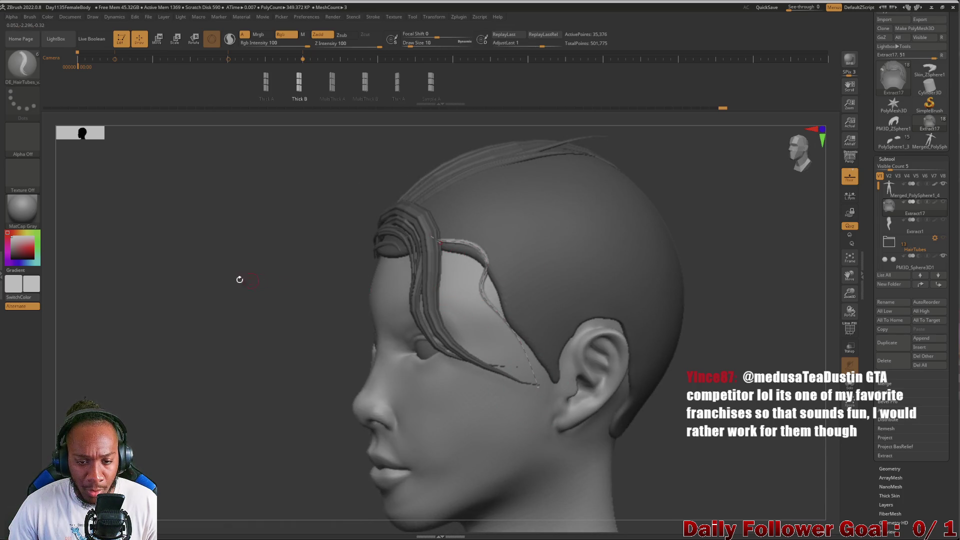
pyautogui.moveTo(440, 245); pyautogui.dragTo(505, 358)
pyautogui.moveTo(240, 300)
pyautogui.mouseDown()
pyautogui.moveTo(212, 302)
pyautogui.moveTo(232, 285)
pyautogui.moveTo(381, 270)
pyautogui.mouseUp()
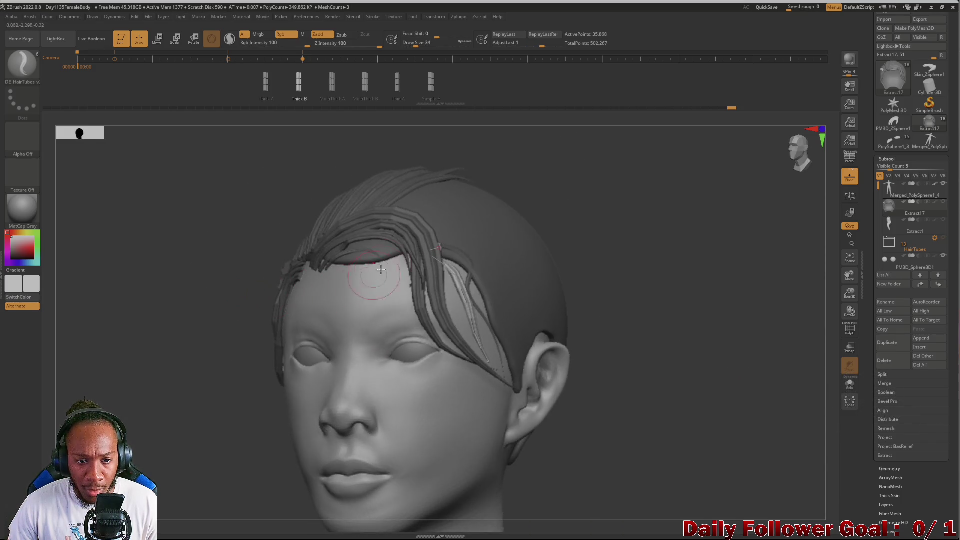
pyautogui.moveTo(439, 236); pyautogui.dragTo(440, 235)
pyautogui.moveTo(150, 300)
pyautogui.mouseDown()
pyautogui.moveTo(176, 276)
pyautogui.moveTo(80, 352)
pyautogui.mouseUp()
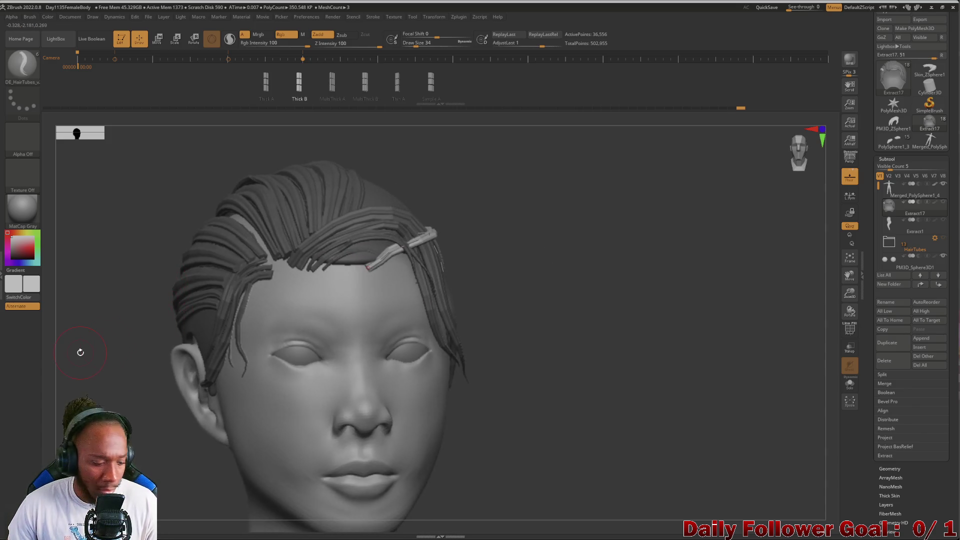
pyautogui.hotkey('ctrl', 'z')
# - Add strands following the existing hair and across the forehead hairline
pyautogui.moveTo(692, 196)
pyautogui.mouseDown()
pyautogui.moveTo(602, 267)
pyautogui.moveTo(449, 227)
pyautogui.mouseUp()
pyautogui.moveTo(403, 247); pyautogui.dragTo(563, 320)
pyautogui.keyDown('shift'); pyautogui.moveTo(199, 393); pyautogui.dragTo(187, 335); pyautogui.keyUp('shift')
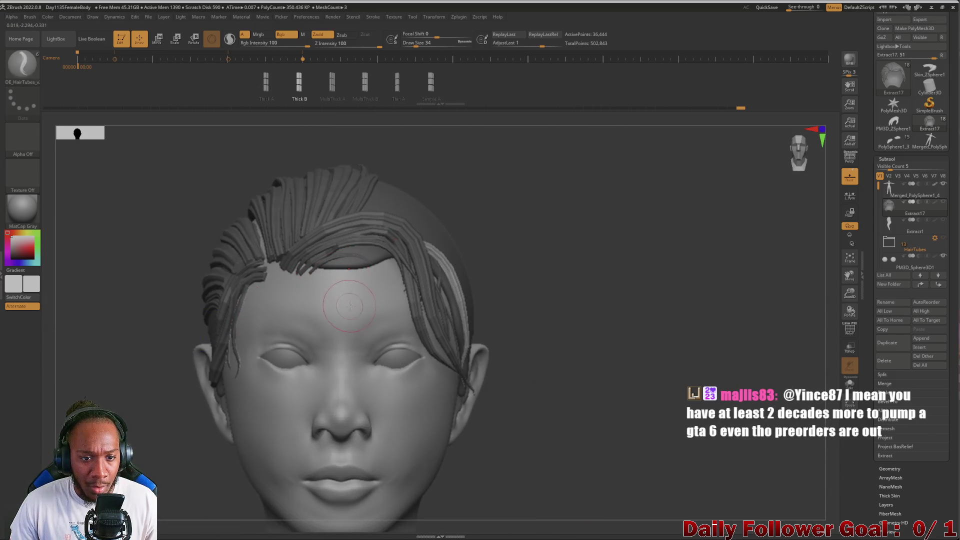
pyautogui.moveTo(345, 273); pyautogui.dragTo(405, 255)
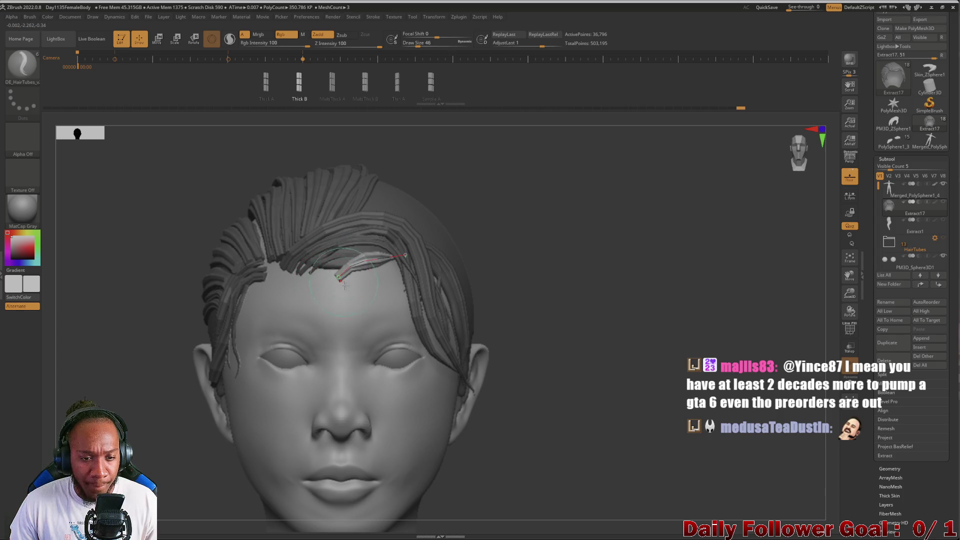
pyautogui.moveTo(420, 292); pyautogui.dragTo(473, 277)
# - Draw a strand from the forehead toward the ear, undoing and then restoring it
pyautogui.moveTo(392, 259); pyautogui.dragTo(532, 315)
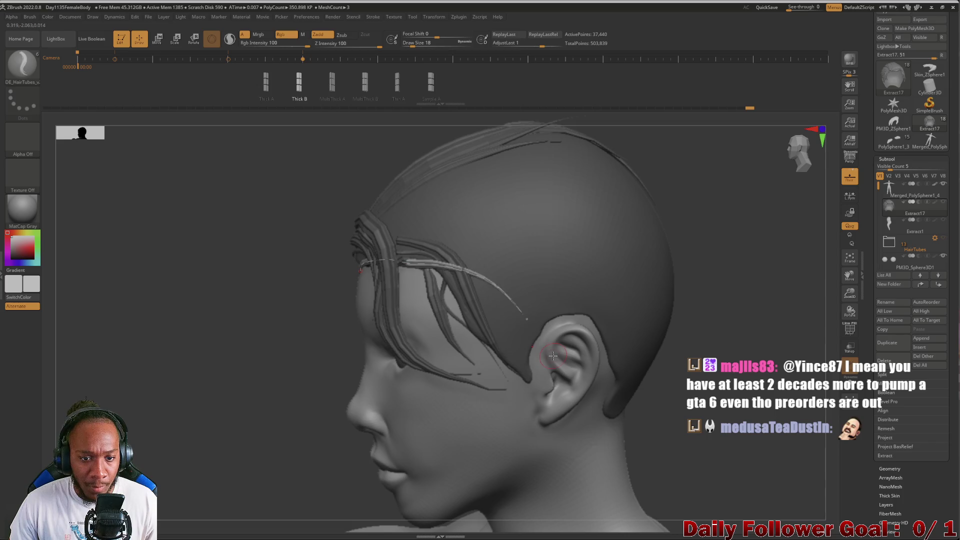
pyautogui.moveTo(159, 296); pyautogui.dragTo(147, 286)
pyautogui.hotkey('ctrl', 'z')
pyautogui.hotkey('ctrl', 'z')
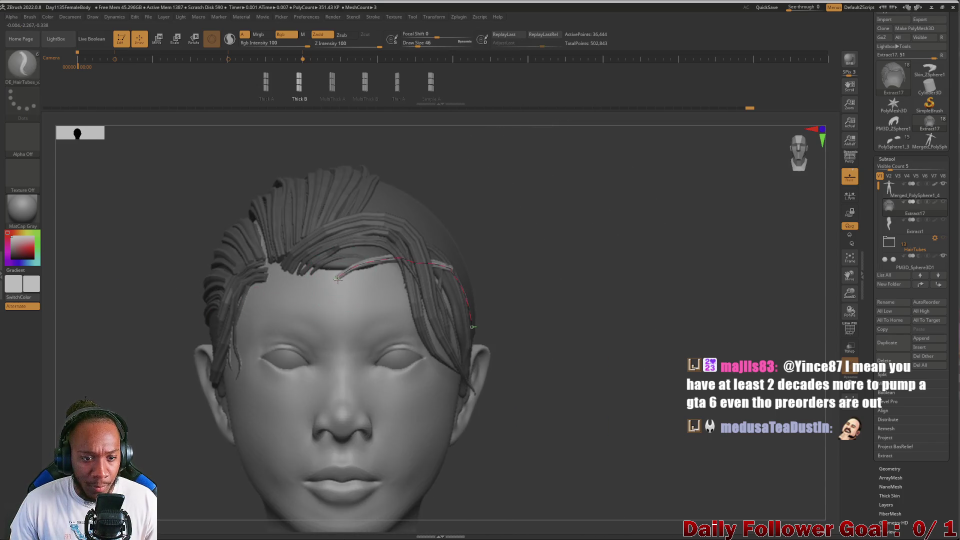
pyautogui.hotkey('ctrl', 'shift', 'z')
pyautogui.moveTo(124, 313)
pyautogui.mouseDown()
pyautogui.moveTo(79, 364)
pyautogui.moveTo(95, 350)
pyautogui.moveTo(82, 374)
pyautogui.moveTo(133, 365)
pyautogui.mouseUp()
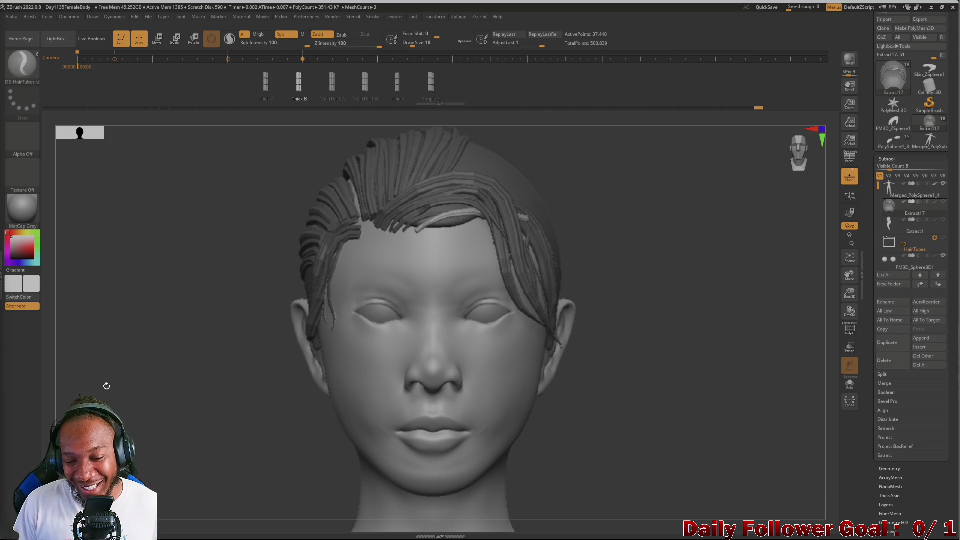
pyautogui.moveTo(198, 349)
pyautogui.mouseDown()
pyautogui.moveTo(144, 366)
pyautogui.moveTo(141, 347)
pyautogui.moveTo(111, 413)
pyautogui.moveTo(103, 368)
pyautogui.moveTo(126, 384)
pyautogui.moveTo(155, 365)
pyautogui.moveTo(150, 334)
pyautogui.moveTo(120, 380)
pyautogui.moveTo(146, 370)
pyautogui.moveTo(125, 376)
pyautogui.moveTo(154, 379)
pyautogui.moveTo(167, 404)
pyautogui.mouseUp()
pyautogui.moveTo(225, 268)
pyautogui.mouseDown()
pyautogui.moveTo(238, 223)
pyautogui.moveTo(184, 240)
pyautogui.moveTo(210, 290)
pyautogui.moveTo(182, 279)
pyautogui.moveTo(150, 291)
pyautogui.moveTo(160, 308)
pyautogui.moveTo(110, 312)
pyautogui.moveTo(119, 392)
pyautogui.moveTo(145, 358)
pyautogui.moveTo(150, 392)
pyautogui.moveTo(125, 440)
pyautogui.mouseUp()
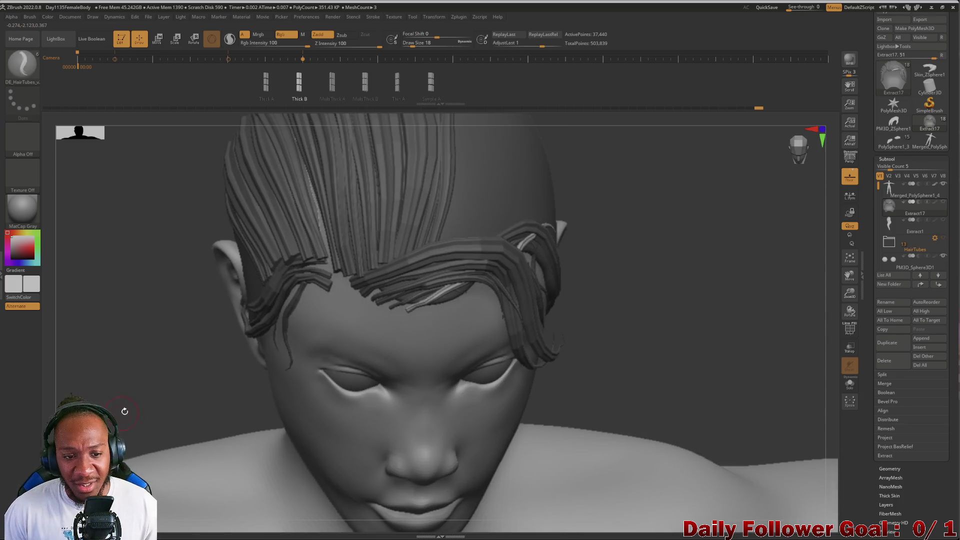
pyautogui.moveTo(172, 354)
pyautogui.mouseDown()
pyautogui.moveTo(172, 329)
pyautogui.moveTo(279, 175)
pyautogui.mouseUp()
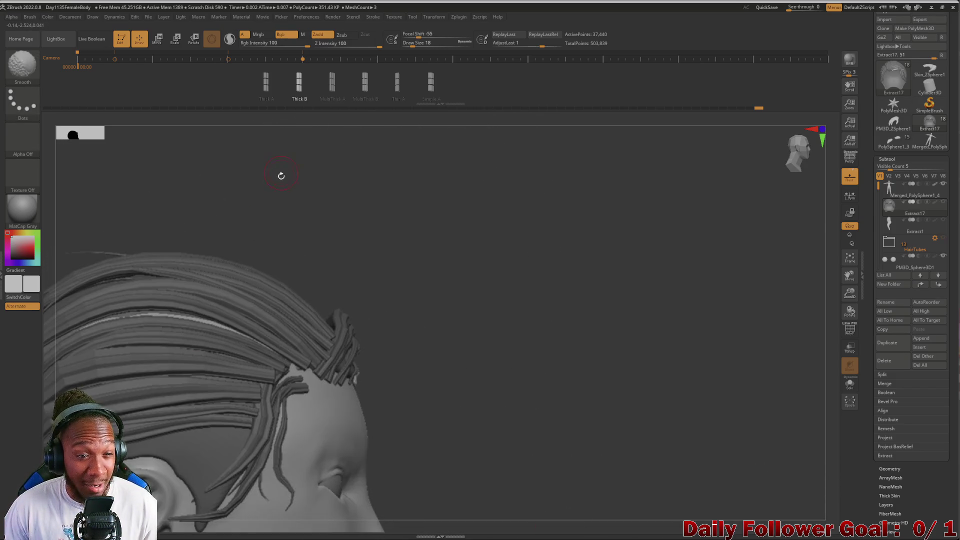
pyautogui.moveTo(275, 212)
pyautogui.mouseDown()
pyautogui.moveTo(157, 380)
pyautogui.moveTo(155, 365)
pyautogui.moveTo(300, 315)
pyautogui.moveTo(309, 315)
pyautogui.moveTo(266, 369)
pyautogui.moveTo(310, 345)
pyautogui.moveTo(157, 427)
pyautogui.mouseUp()
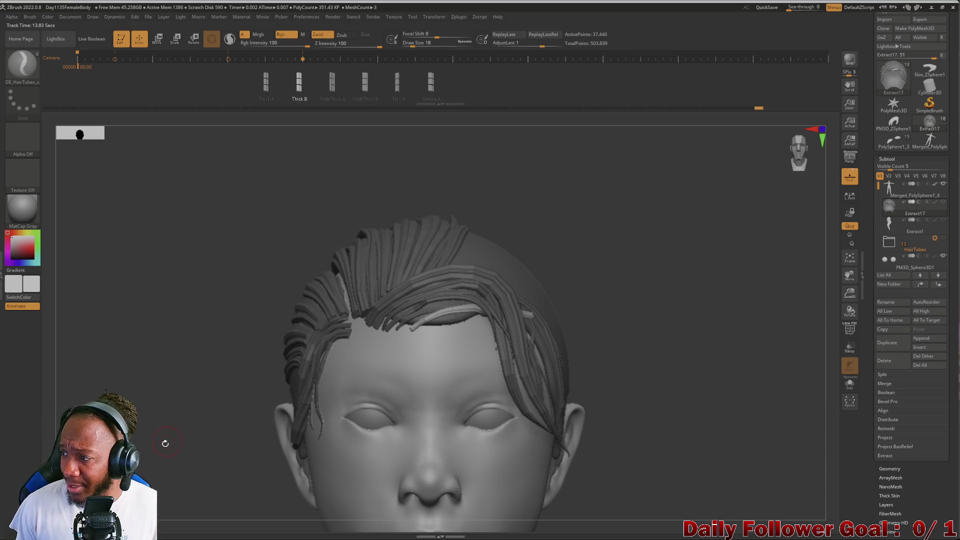
pyautogui.moveTo(226, 305)
pyautogui.mouseDown()
pyautogui.moveTo(167, 306)
pyautogui.moveTo(167, 337)
pyautogui.moveTo(117, 310)
pyautogui.moveTo(100, 373)
pyautogui.moveTo(129, 376)
pyautogui.moveTo(121, 416)
pyautogui.moveTo(141, 413)
pyautogui.mouseUp()
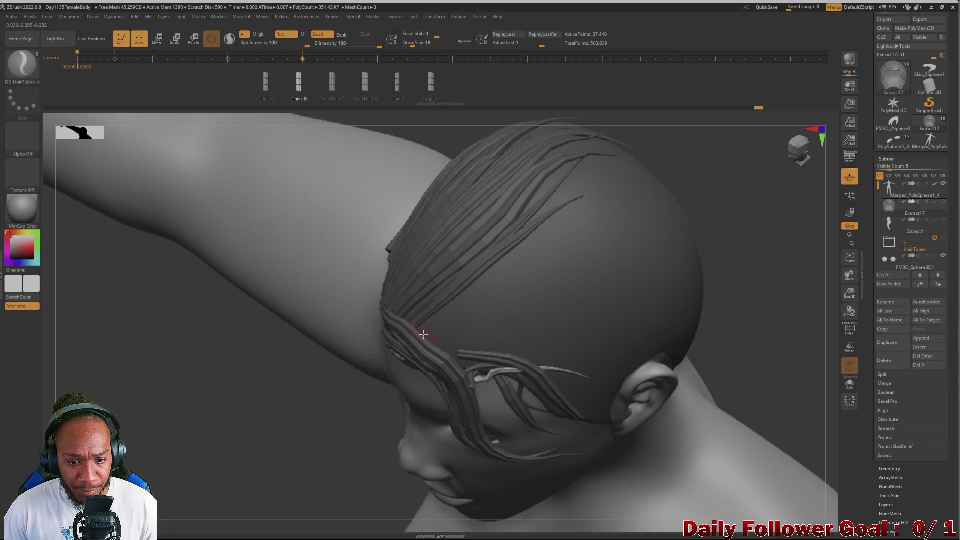
# - Run a tube from the temple over the crown, extend it back, and rebuild at Draw Size 38
pyautogui.moveTo(523, 258); pyautogui.dragTo(575, 192)
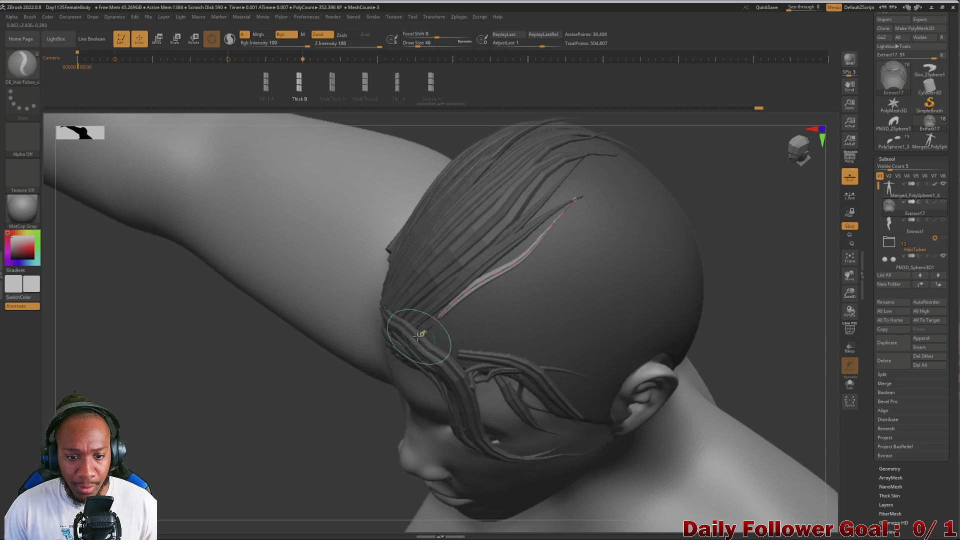
pyautogui.moveTo(271, 328); pyautogui.dragTo(276, 308)
pyautogui.moveTo(570, 194); pyautogui.dragTo(598, 179)
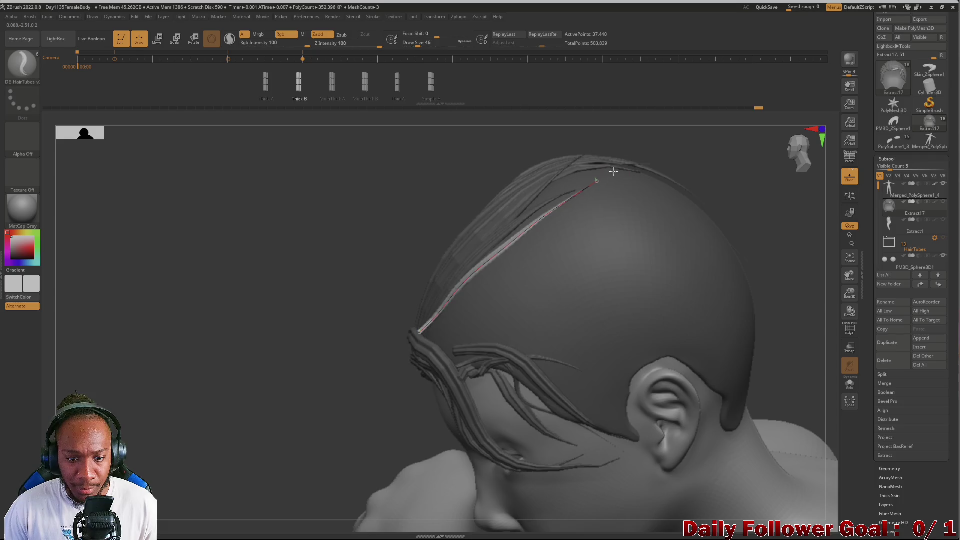
pyautogui.moveTo(279, 291)
pyautogui.mouseDown()
pyautogui.moveTo(291, 269)
pyautogui.moveTo(275, 272)
pyautogui.moveTo(274, 287)
pyautogui.moveTo(251, 281)
pyautogui.moveTo(320, 299)
pyautogui.mouseUp()
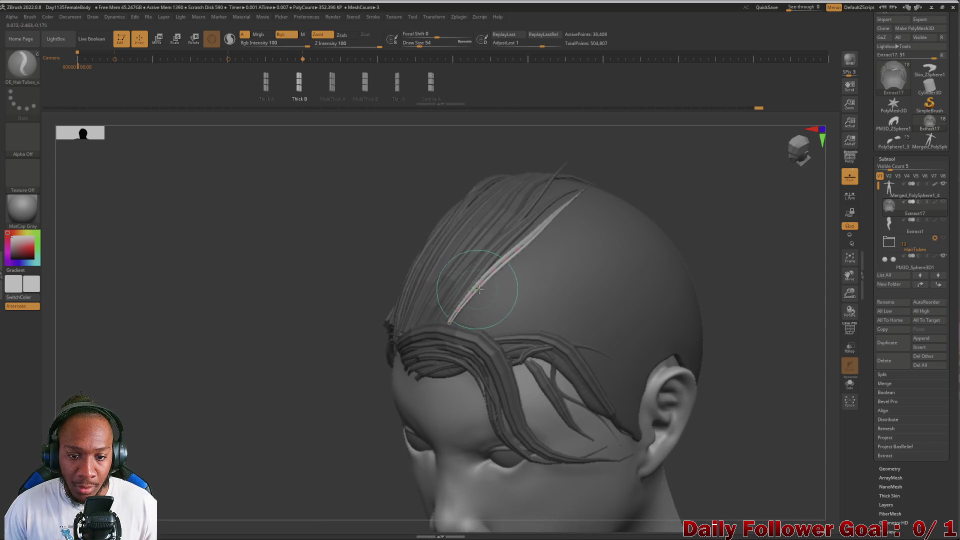
pyautogui.click(492, 270)
pyautogui.moveTo(293, 300)
pyautogui.mouseDown()
pyautogui.moveTo(287, 245)
pyautogui.moveTo(250, 256)
pyautogui.mouseUp()
pyautogui.moveTo(227, 323)
pyautogui.mouseDown()
pyautogui.moveTo(214, 246)
pyautogui.moveTo(208, 322)
pyautogui.moveTo(216, 179)
pyautogui.moveTo(190, 265)
pyautogui.moveTo(150, 268)
pyautogui.moveTo(154, 253)
pyautogui.moveTo(170, 285)
pyautogui.moveTo(139, 289)
pyautogui.moveTo(121, 313)
pyautogui.mouseUp()
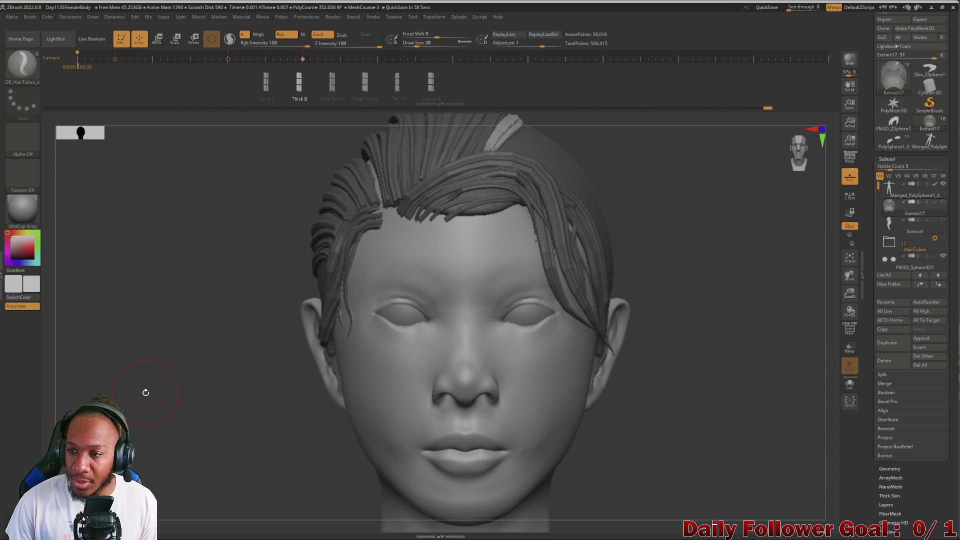
pyautogui.click(943, 221)
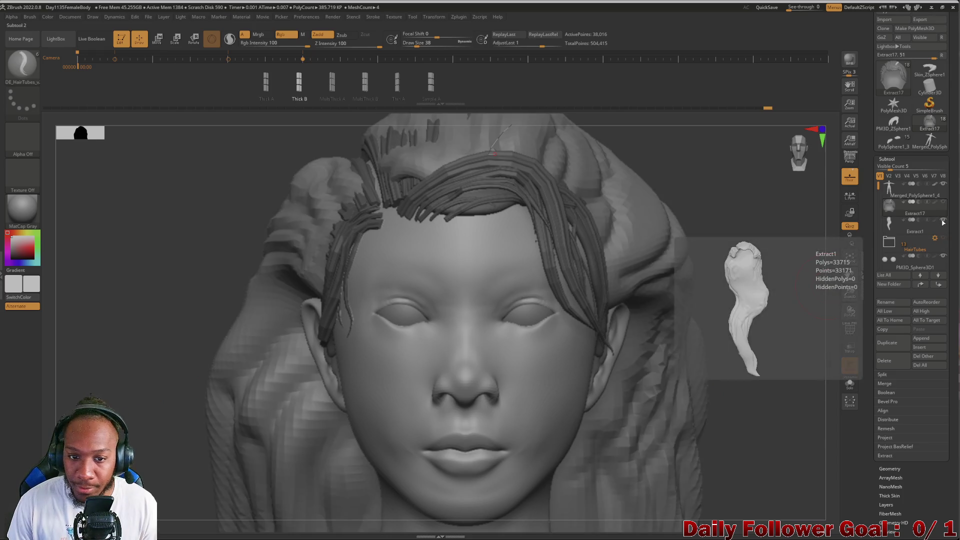
pyautogui.click(943, 221)
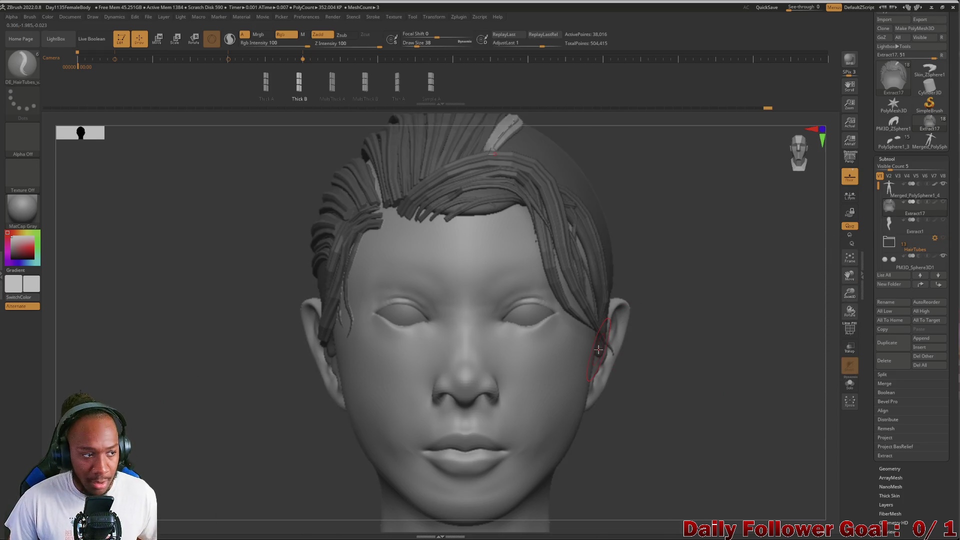
pyautogui.moveTo(215, 312)
pyautogui.mouseDown()
pyautogui.moveTo(205, 379)
pyautogui.moveTo(207, 325)
pyautogui.moveTo(224, 349)
pyautogui.moveTo(202, 354)
pyautogui.moveTo(175, 386)
pyautogui.moveTo(180, 300)
pyautogui.moveTo(164, 354)
pyautogui.moveTo(189, 360)
pyautogui.moveTo(159, 358)
pyautogui.mouseUp()
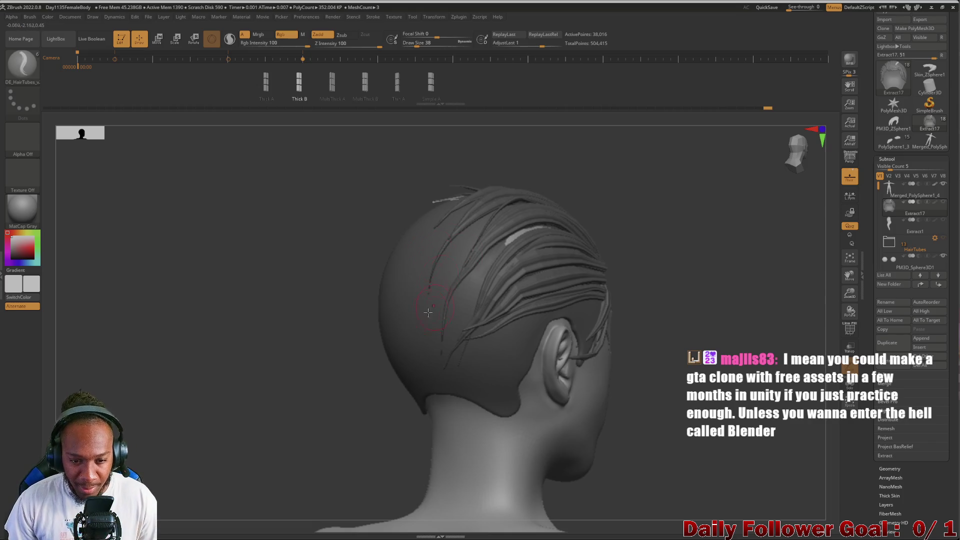
pyautogui.moveTo(301, 385)
pyautogui.mouseDown()
pyautogui.moveTo(273, 395)
pyautogui.moveTo(250, 325)
pyautogui.moveTo(247, 390)
pyautogui.moveTo(257, 389)
pyautogui.moveTo(233, 364)
pyautogui.moveTo(208, 364)
pyautogui.moveTo(223, 350)
pyautogui.moveTo(186, 358)
pyautogui.moveTo(212, 328)
pyautogui.moveTo(201, 313)
pyautogui.moveTo(249, 326)
pyautogui.mouseUp()
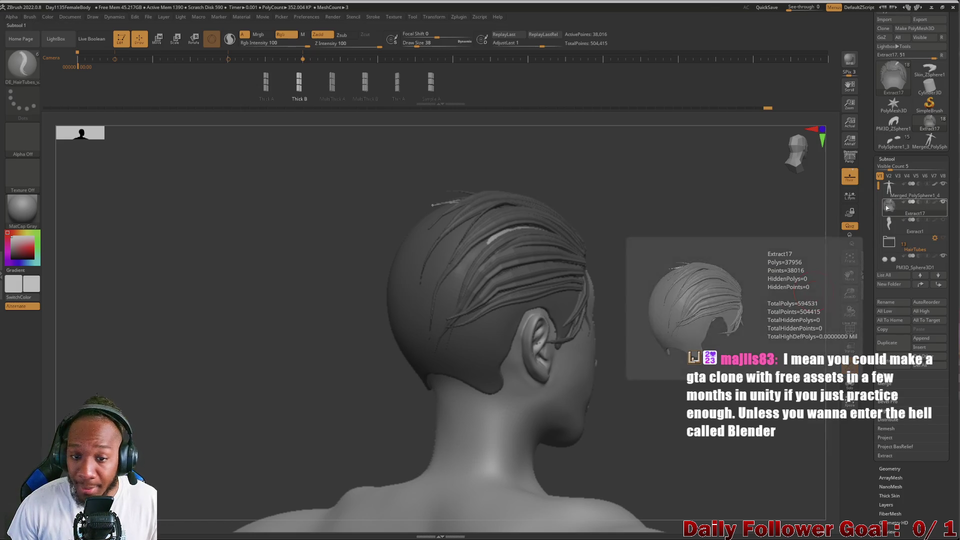
pyautogui.press('[')
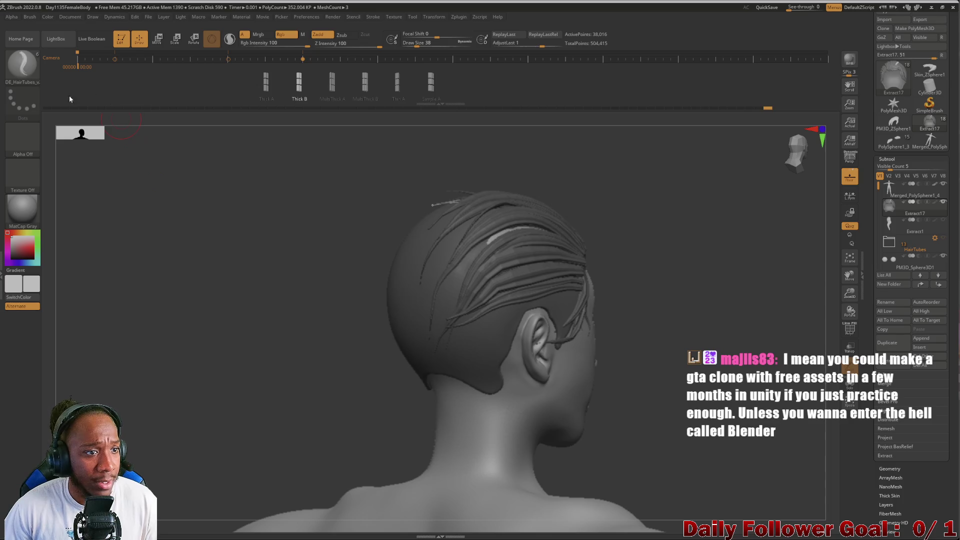
# - Build up and enlarge a bun on the back of the head with Clay Buildup
pyautogui.moveTo(158, 272)
pyautogui.mouseDown()
pyautogui.moveTo(220, 337)
pyautogui.moveTo(202, 302)
pyautogui.mouseUp()
pyautogui.press('b')
pyautogui.press('c')
pyautogui.press('b')
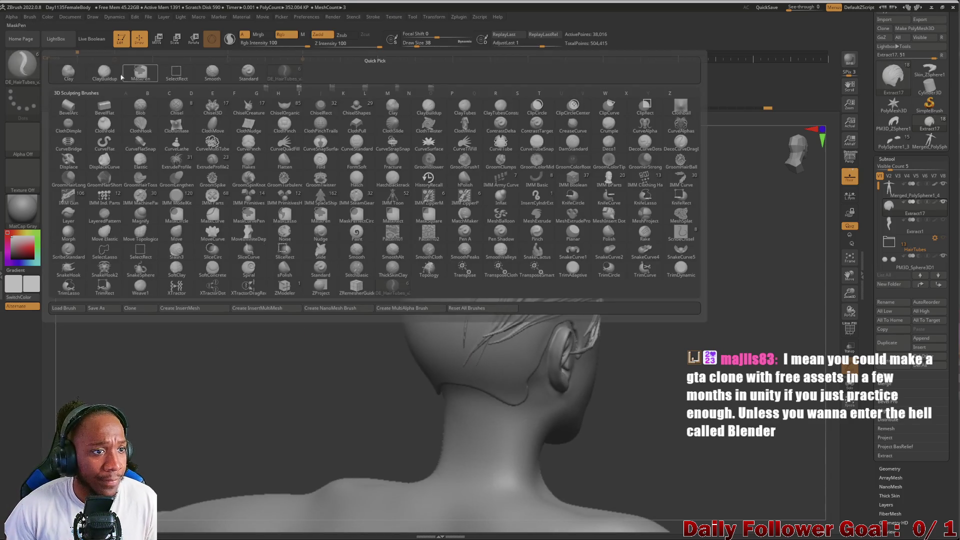
pyautogui.moveTo(442, 231); pyautogui.dragTo(440, 233)
pyautogui.moveTo(360, 235)
pyautogui.mouseDown()
pyautogui.moveTo(250, 242)
pyautogui.moveTo(320, 239)
pyautogui.mouseUp()
pyautogui.moveTo(435, 240)
pyautogui.mouseDown()
pyautogui.moveTo(445, 230)
pyautogui.moveTo(437, 248)
pyautogui.mouseUp()
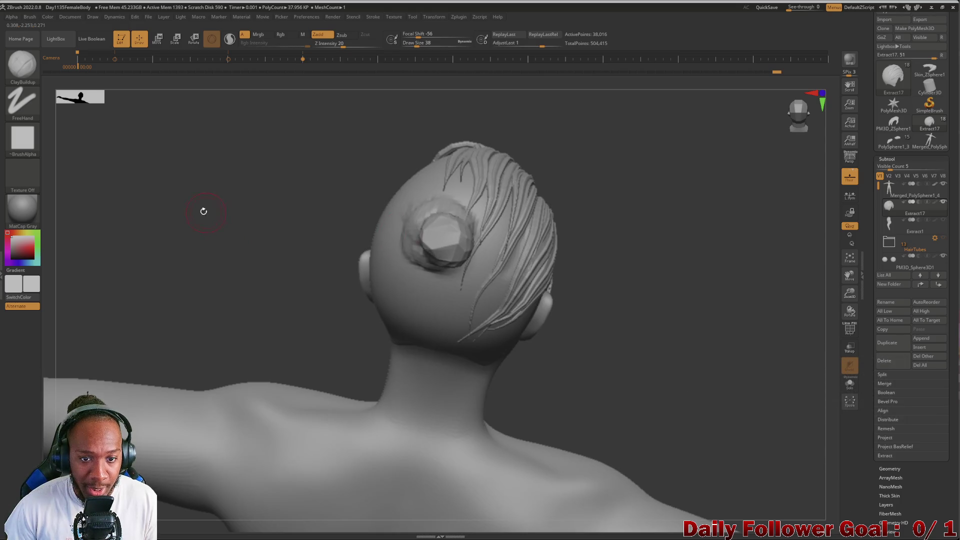
# - Smooth the bun's surface from low rear and side views
pyautogui.moveTo(203, 210); pyautogui.dragTo(375, 220)
pyautogui.moveTo(480, 215)
pyautogui.mouseDown()
pyautogui.moveTo(301, 217)
pyautogui.moveTo(315, 203)
pyautogui.moveTo(275, 225)
pyautogui.mouseUp()
pyautogui.moveTo(400, 244)
pyautogui.keyDown('shift'); pyautogui.mouseDown()
pyautogui.moveTo(390, 214)
pyautogui.moveTo(395, 235)
pyautogui.moveTo(403, 220)
pyautogui.mouseUp(); pyautogui.keyUp('shift')
pyautogui.moveTo(320, 210); pyautogui.dragTo(268, 205)
pyautogui.keyDown('shift'); pyautogui.moveTo(402, 246); pyautogui.dragTo(385, 255); pyautogui.keyUp('shift')
pyautogui.moveTo(300, 220)
pyautogui.mouseDown()
pyautogui.moveTo(262, 219)
pyautogui.moveTo(322, 213)
pyautogui.mouseUp()
pyautogui.moveTo(240, 206)
pyautogui.mouseDown()
pyautogui.moveTo(163, 208)
pyautogui.moveTo(300, 220)
pyautogui.mouseUp()
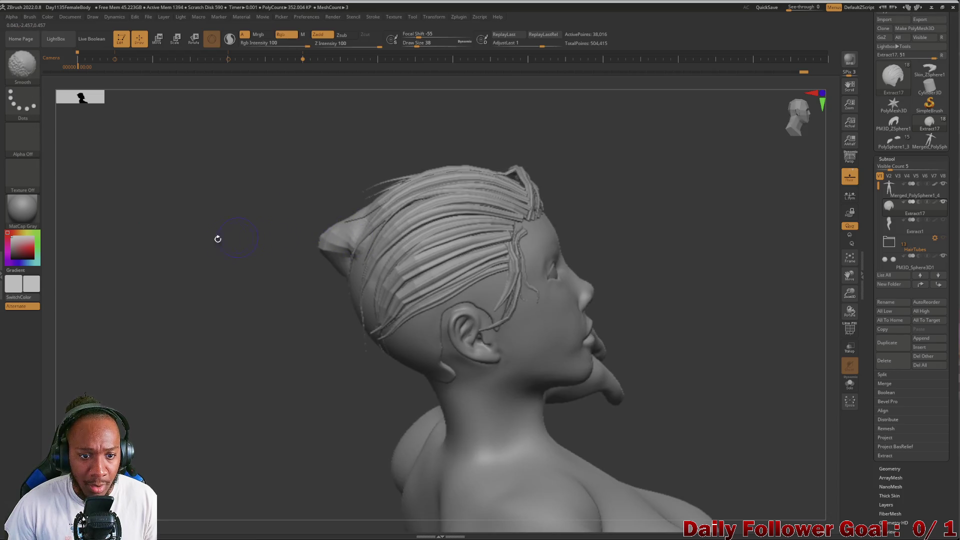
pyautogui.moveTo(216, 236); pyautogui.dragTo(318, 226)
pyautogui.moveTo(181, 235)
pyautogui.mouseDown()
pyautogui.moveTo(511, 228)
pyautogui.moveTo(174, 247)
pyautogui.moveTo(204, 236)
pyautogui.moveTo(169, 221)
pyautogui.moveTo(144, 272)
pyautogui.mouseUp()
# - Pull the bun's tip outward with the Move Topological brush
pyautogui.press('b')
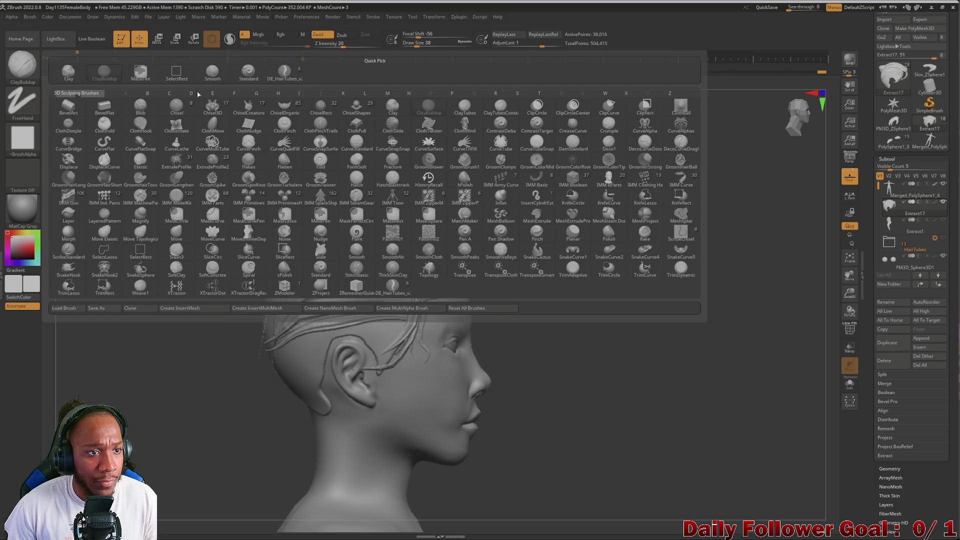
pyautogui.press('m')
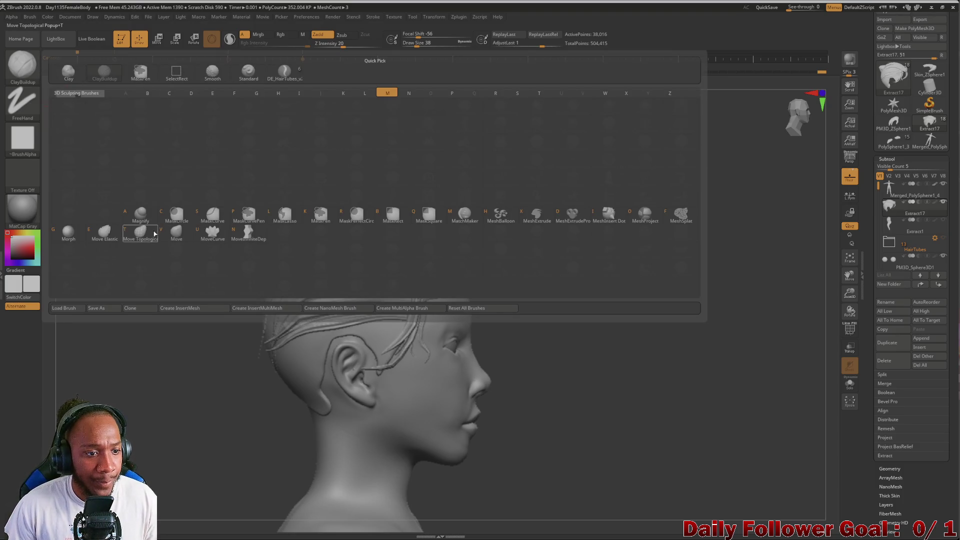
pyautogui.click(143, 234)
pyautogui.moveTo(254, 252)
pyautogui.mouseDown()
pyautogui.moveTo(215, 250)
pyautogui.moveTo(237, 249)
pyautogui.mouseUp()
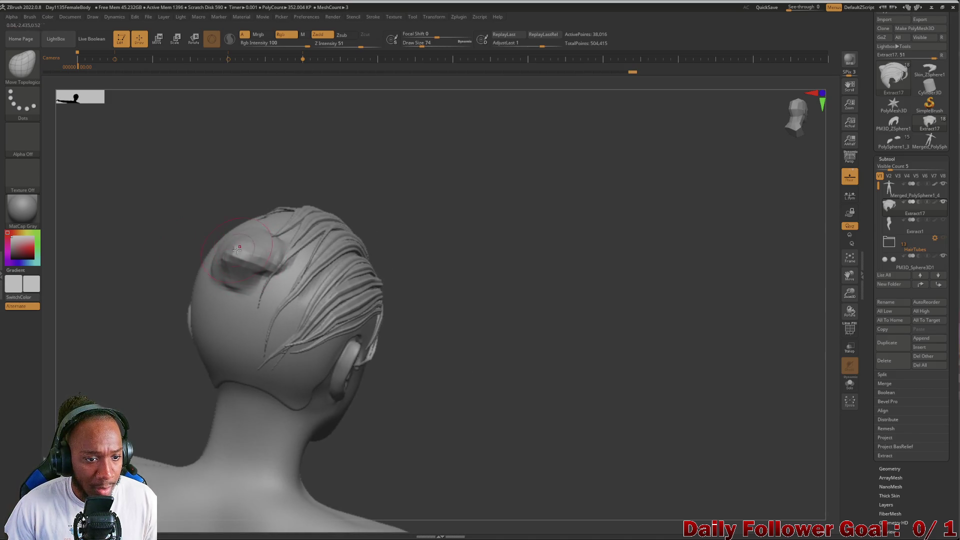
pyautogui.moveTo(122, 223); pyautogui.dragTo(205, 250)
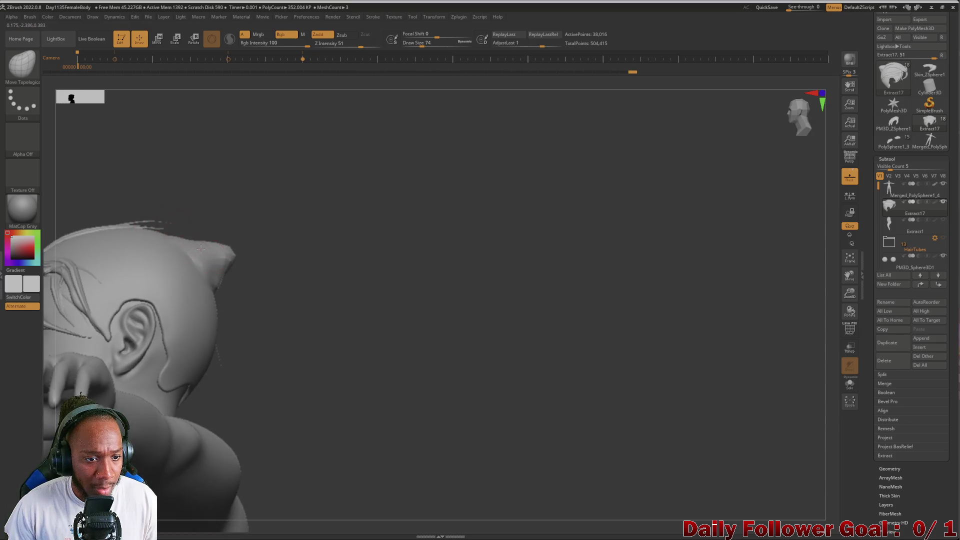
pyautogui.moveTo(300, 227)
pyautogui.mouseDown()
pyautogui.moveTo(148, 219)
pyautogui.moveTo(205, 249)
pyautogui.mouseUp()
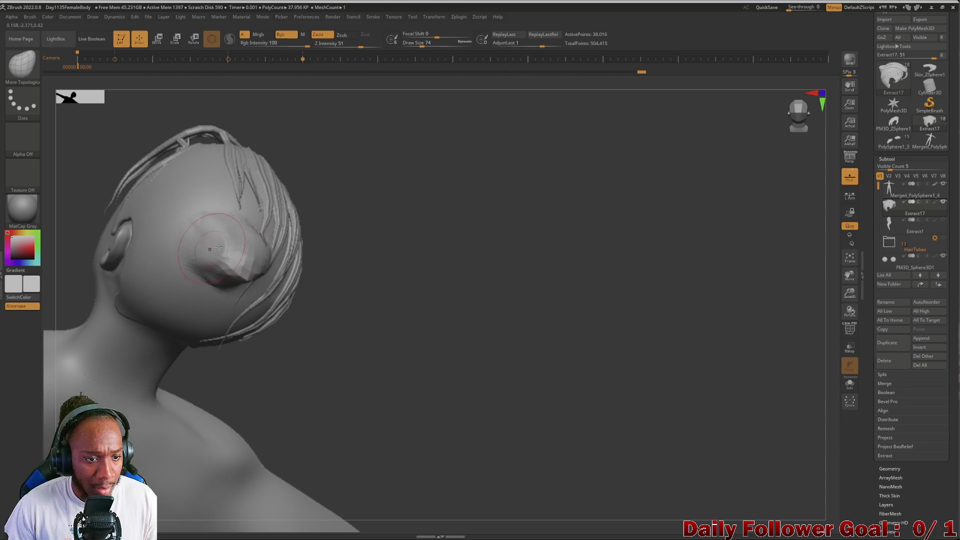
pyautogui.moveTo(363, 268)
pyautogui.mouseDown()
pyautogui.moveTo(418, 278)
pyautogui.moveTo(258, 265)
pyautogui.mouseUp()
pyautogui.moveTo(180, 225)
pyautogui.mouseDown()
pyautogui.moveTo(137, 212)
pyautogui.moveTo(131, 172)
pyautogui.moveTo(88, 214)
pyautogui.moveTo(150, 214)
pyautogui.moveTo(135, 224)
pyautogui.mouseUp()
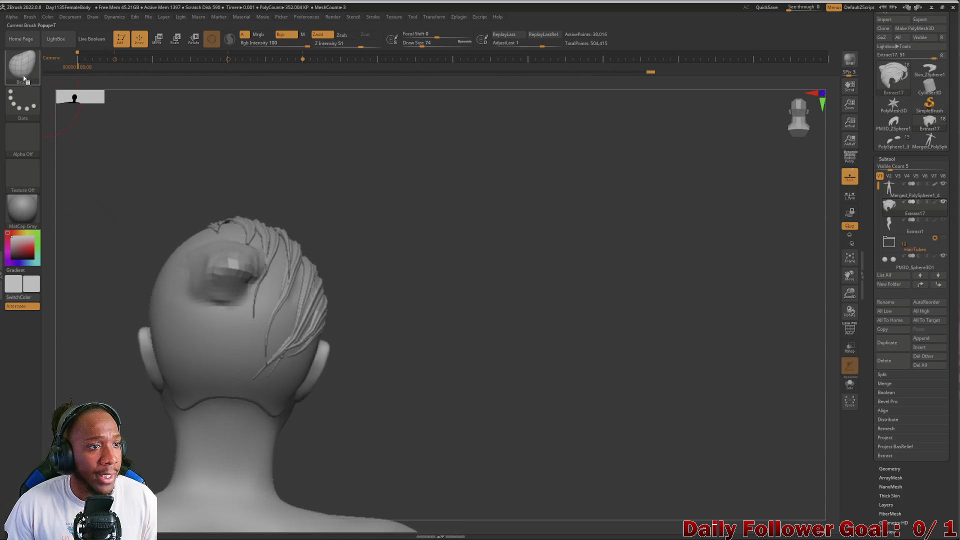
# - Flatten the bun's surface with the TrimDynamic brush and check it from above and behind
pyautogui.press('b')
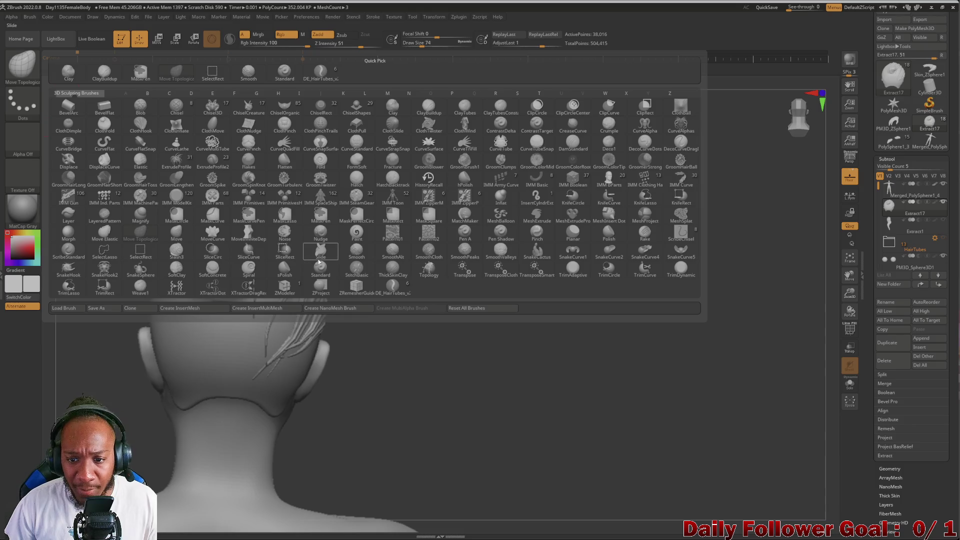
pyautogui.click(665, 266)
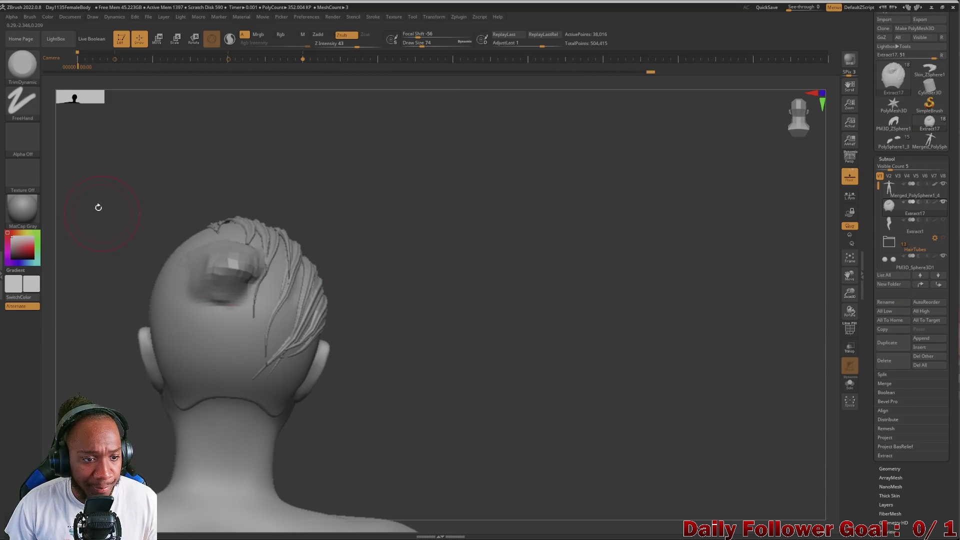
pyautogui.moveTo(96, 208); pyautogui.dragTo(276, 264)
pyautogui.moveTo(380, 250)
pyautogui.mouseDown()
pyautogui.moveTo(320, 250)
pyautogui.moveTo(325, 260)
pyautogui.moveTo(364, 254)
pyautogui.moveTo(345, 248)
pyautogui.mouseUp()
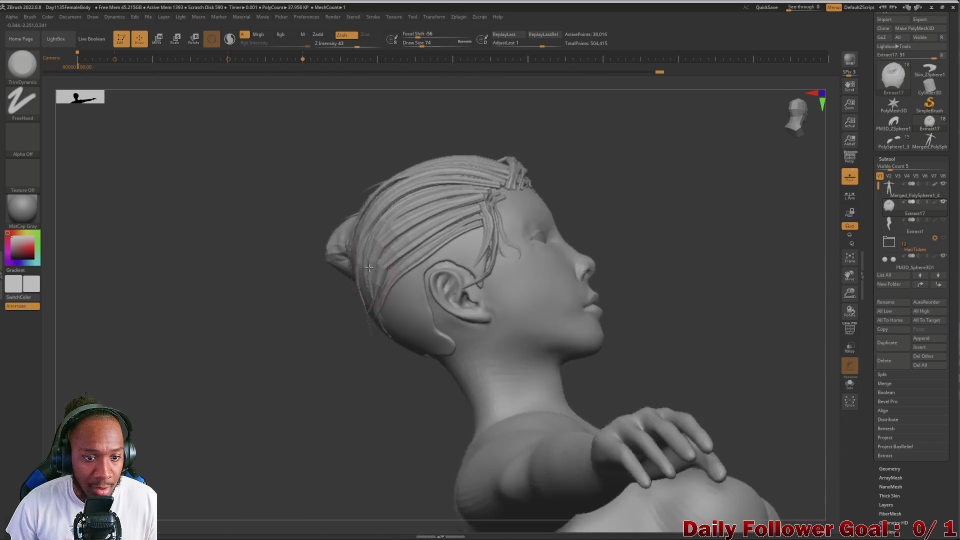
pyautogui.moveTo(272, 210)
pyautogui.mouseDown()
pyautogui.moveTo(266, 272)
pyautogui.moveTo(217, 200)
pyautogui.moveTo(302, 244)
pyautogui.mouseUp()
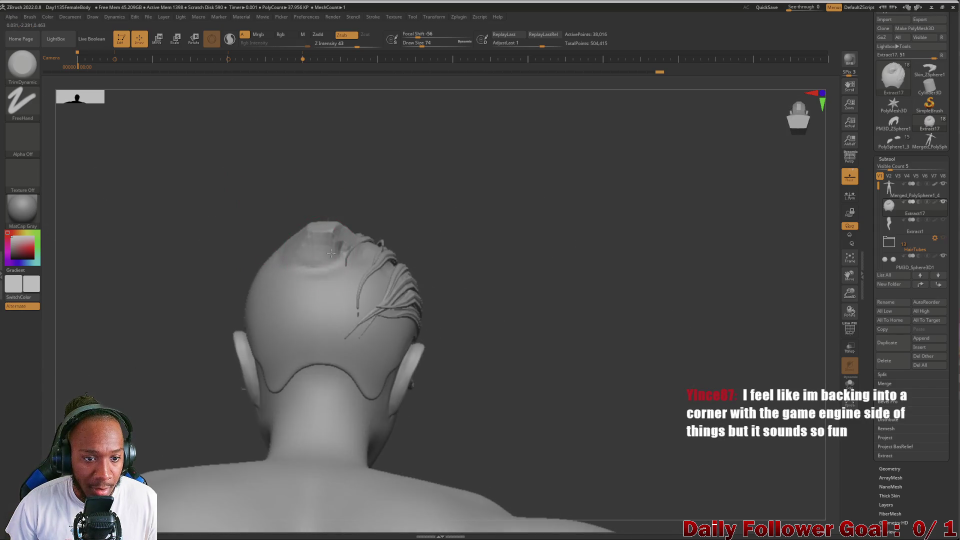
pyautogui.moveTo(223, 195); pyautogui.dragTo(300, 246)
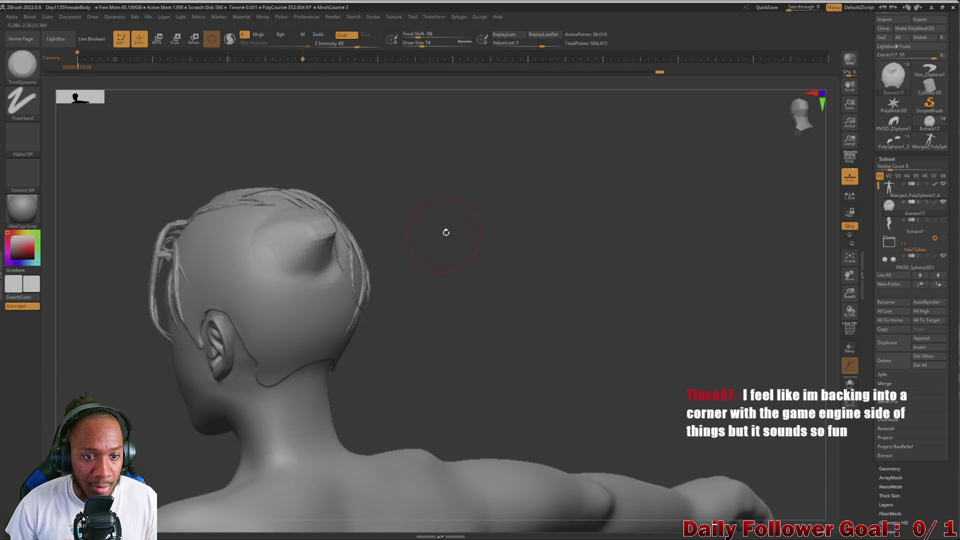
pyautogui.moveTo(443, 230); pyautogui.dragTo(350, 235)
pyautogui.moveTo(280, 250)
pyautogui.keyDown('alt'); pyautogui.mouseDown()
pyautogui.moveTo(209, 259)
pyautogui.moveTo(177, 190)
pyautogui.mouseUp(); pyautogui.keyUp('alt')
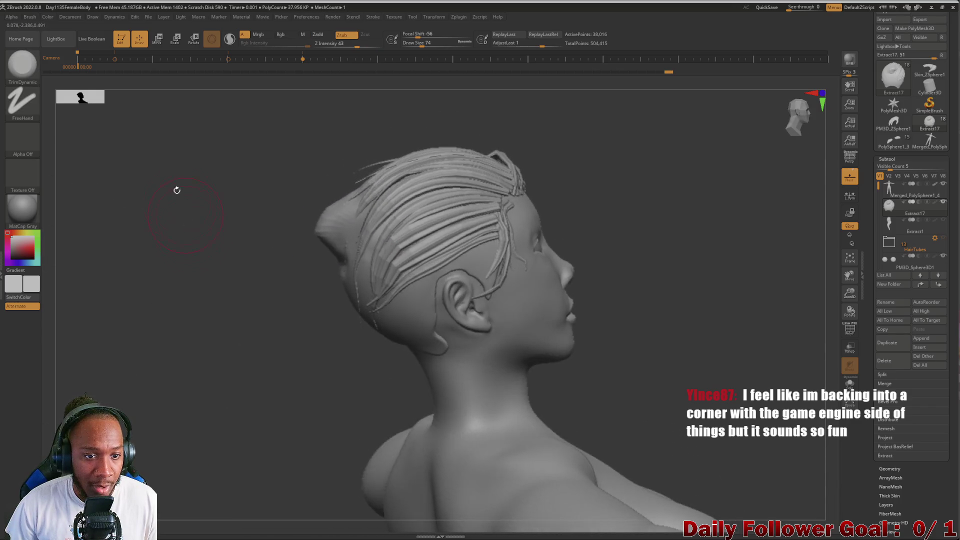
pyautogui.press('b')
pyautogui.press('m')
pyautogui.press('t')
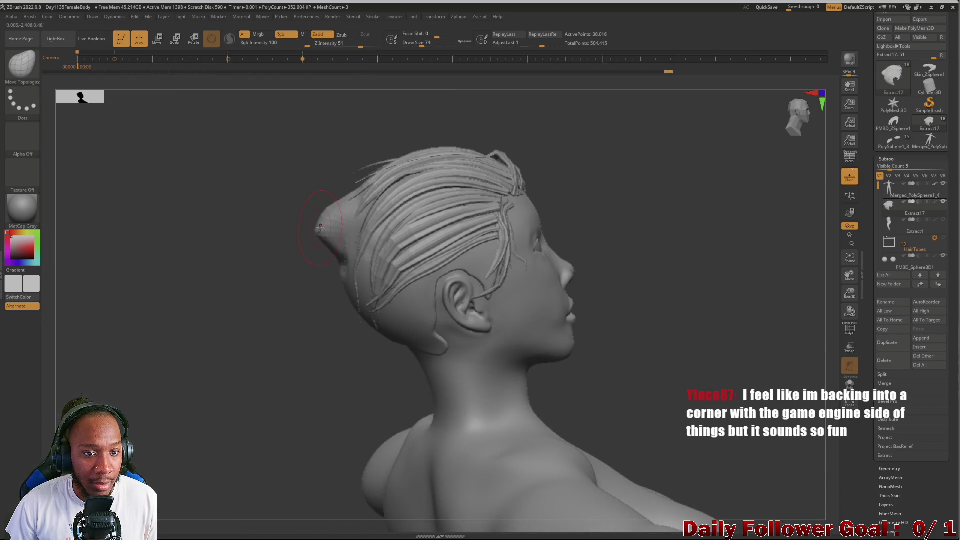
# - Choose DE_HairTubes at Draw Size 154 and draw a ponytail tube down from the bun
pyautogui.press('b')
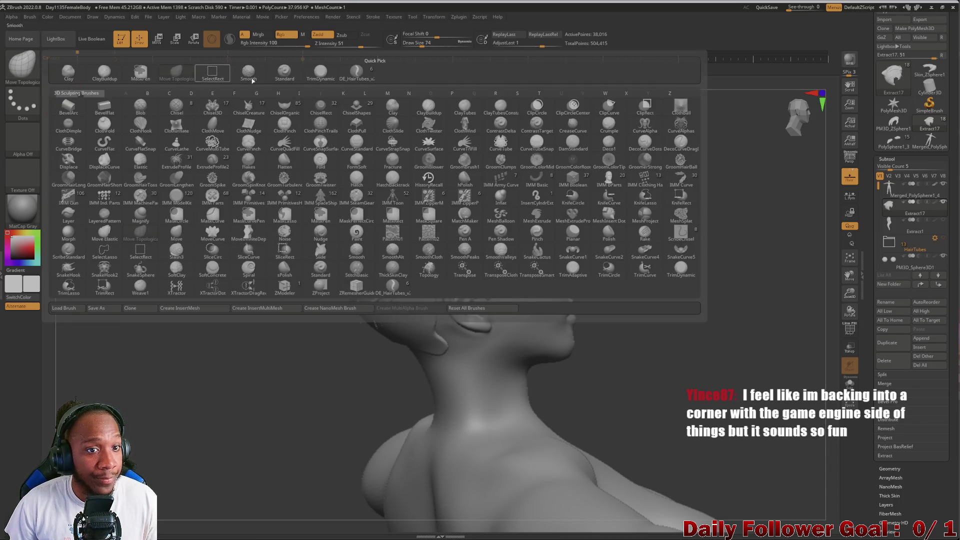
pyautogui.click(356, 71)
pyautogui.moveTo(216, 219)
pyautogui.mouseDown()
pyautogui.moveTo(199, 260)
pyautogui.moveTo(219, 231)
pyautogui.moveTo(313, 237)
pyautogui.mouseUp()
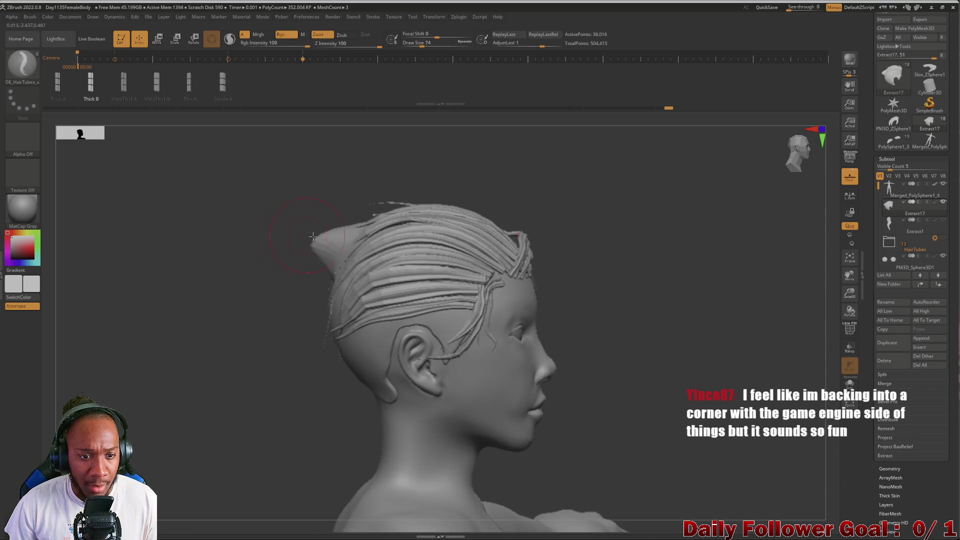
pyautogui.press('s')
pyautogui.moveTo(255, 249)
pyautogui.mouseDown()
pyautogui.moveTo(296, 249)
pyautogui.moveTo(253, 315)
pyautogui.moveTo(253, 497)
pyautogui.mouseUp()
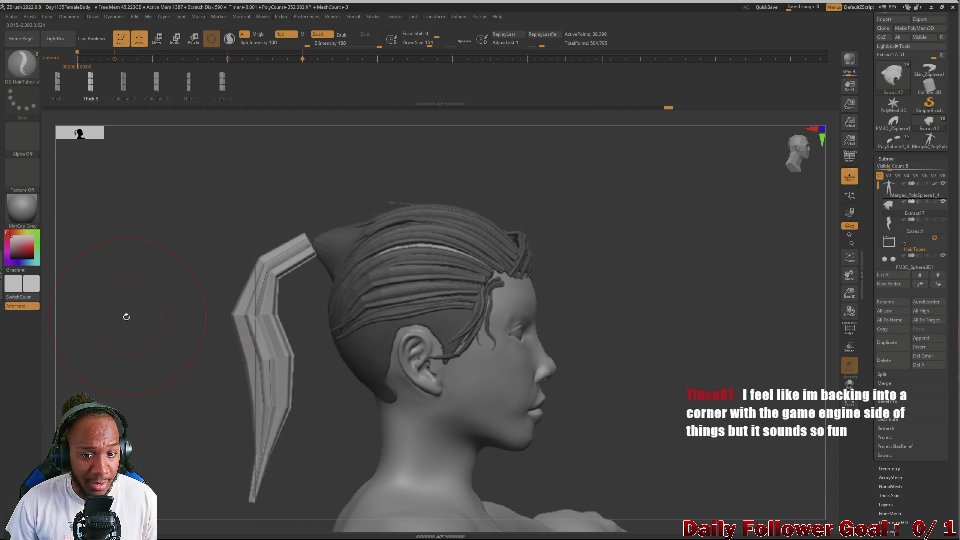
# - Inspect the tube from behind the figure and undo the overstretched stroke
pyautogui.moveTo(143, 358)
pyautogui.mouseDown()
pyautogui.moveTo(140, 272)
pyautogui.moveTo(152, 289)
pyautogui.moveTo(242, 265)
pyautogui.mouseUp()
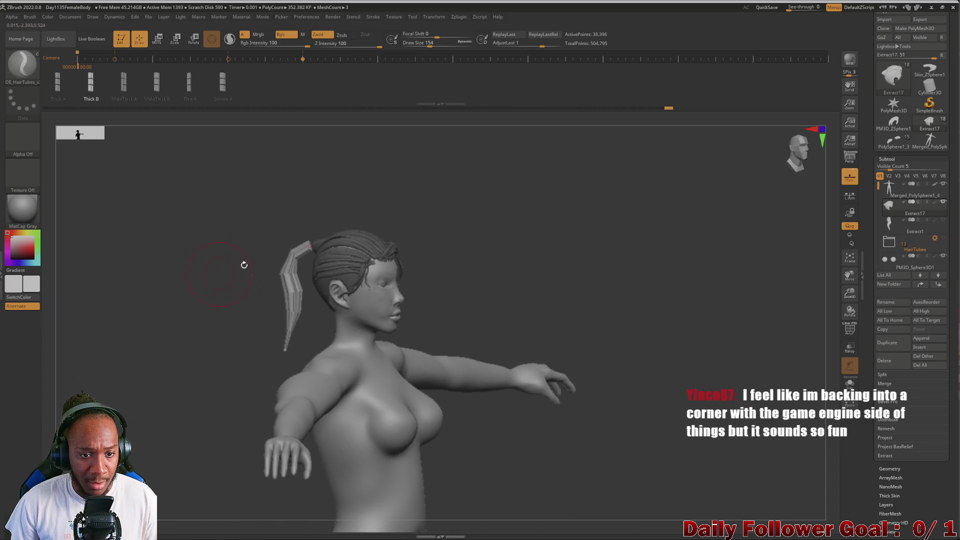
pyautogui.moveTo(301, 242)
pyautogui.mouseDown()
pyautogui.moveTo(428, 300)
pyautogui.moveTo(310, 350)
pyautogui.moveTo(306, 413)
pyautogui.mouseUp()
pyautogui.moveTo(242, 281); pyautogui.dragTo(253, 285)
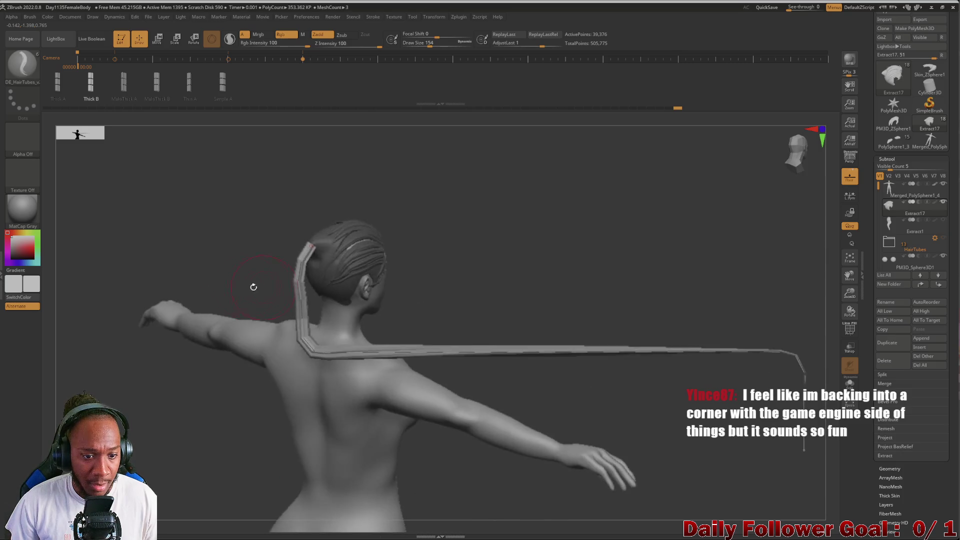
pyautogui.hotkey('ctrl', 'z')
pyautogui.hotkey('ctrl', 'z')
pyautogui.hotkey('ctrl', 'z')
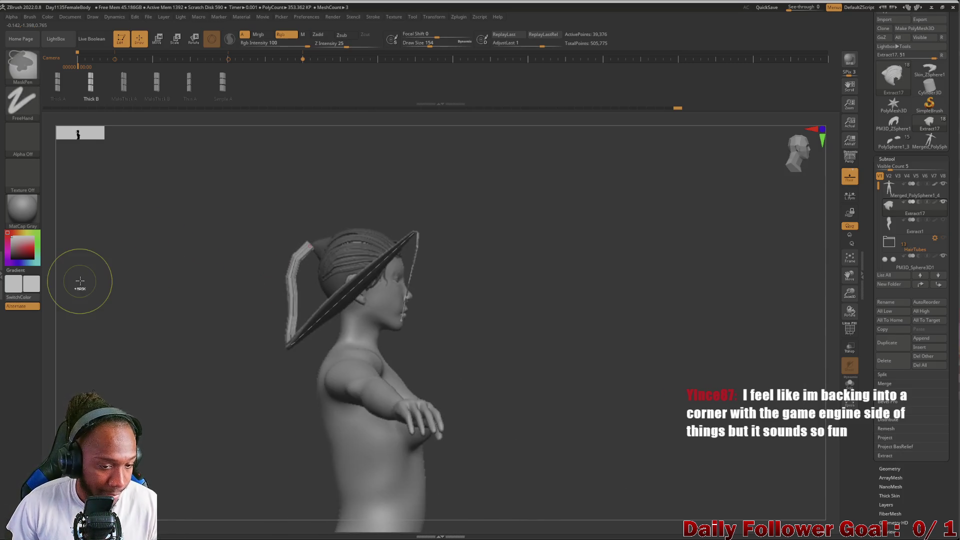
# - Draw a thicker, longer ponytail tube from the bun, undoing a stray curve on the back
pyautogui.moveTo(210, 364); pyautogui.dragTo(187, 339)
pyautogui.moveTo(321, 372); pyautogui.dragTo(315, 452)
pyautogui.hotkey('ctrl', 'z')
pyautogui.press('[')
pyautogui.press(']')
pyautogui.moveTo(397, 275)
pyautogui.mouseDown()
pyautogui.moveTo(251, 242)
pyautogui.moveTo(240, 225)
pyautogui.moveTo(319, 240)
pyautogui.mouseUp()
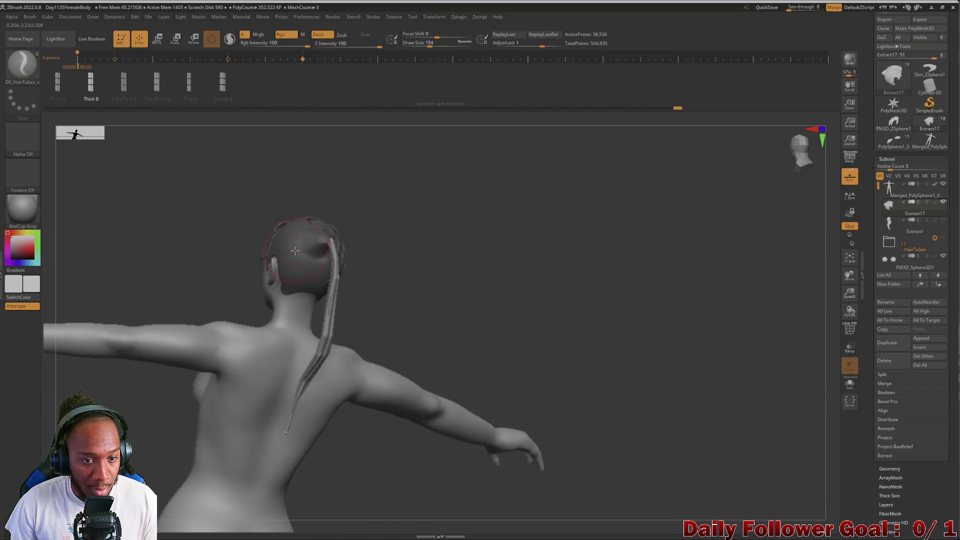
pyautogui.moveTo(221, 230)
pyautogui.mouseDown()
pyautogui.moveTo(195, 249)
pyautogui.moveTo(210, 250)
pyautogui.moveTo(229, 296)
pyautogui.mouseUp()
pyautogui.click(341, 256)
# - Pull a long curve tube down from the ponytail and bend it back along it
pyautogui.moveTo(225, 255)
pyautogui.mouseDown()
pyautogui.moveTo(321, 242)
pyautogui.moveTo(356, 301)
pyautogui.moveTo(242, 208)
pyautogui.moveTo(165, 225)
pyautogui.moveTo(206, 282)
pyautogui.moveTo(193, 169)
pyautogui.mouseUp()
pyautogui.scroll(3, 193, 365)
pyautogui.scroll(2, 178, 259)
pyautogui.moveTo(393, 320)
pyautogui.mouseDown()
pyautogui.moveTo(300, 310)
pyautogui.moveTo(247, 396)
pyautogui.moveTo(252, 466)
pyautogui.mouseUp()
pyautogui.hotkey('ctrl', 'z')
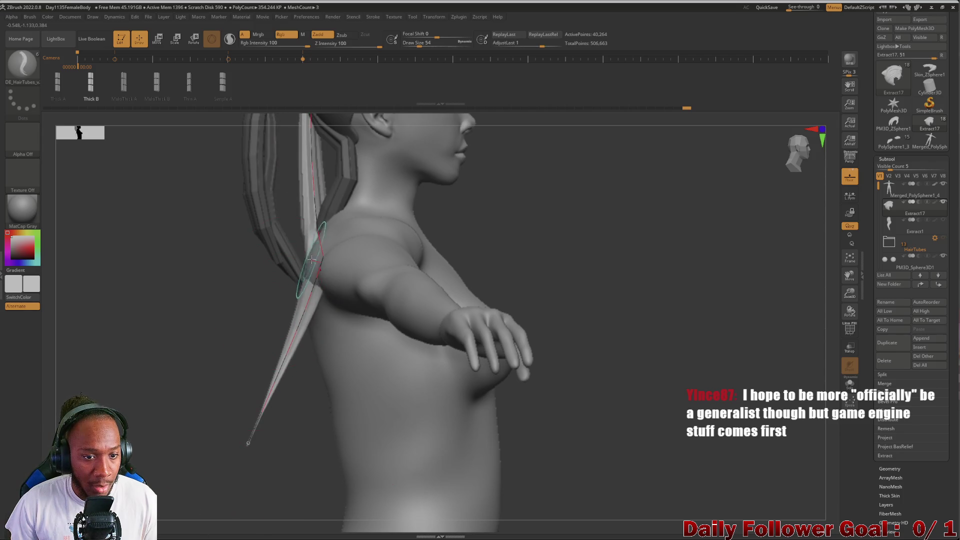
pyautogui.hotkey('ctrl', 'z')
pyautogui.hotkey('ctrl', 'shift', 'z')
pyautogui.hotkey('ctrl', 'shift', 'z')
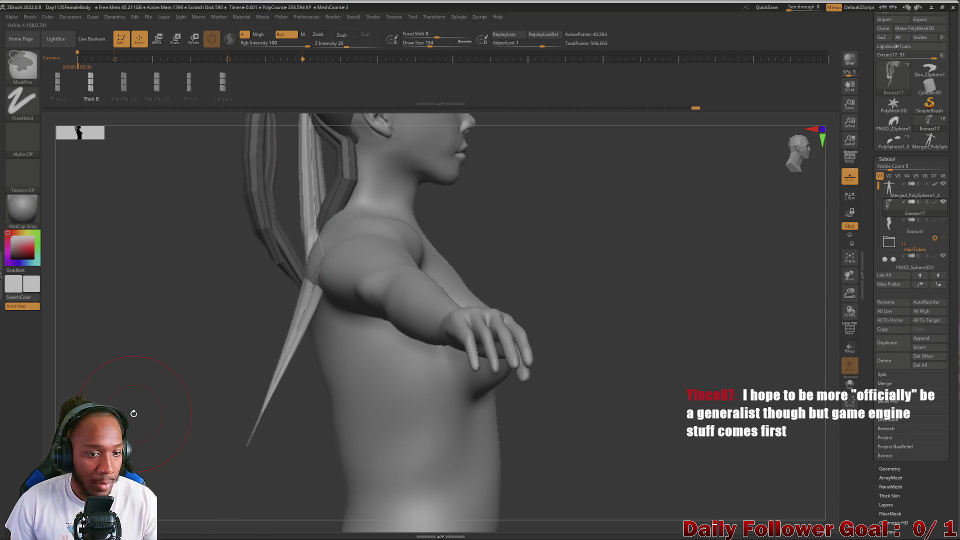
pyautogui.moveTo(322, 229)
pyautogui.mouseDown()
pyautogui.moveTo(252, 415)
pyautogui.moveTo(236, 335)
pyautogui.moveTo(234, 371)
pyautogui.mouseUp()
# - Add two more slightly thinner hair strands to the ponytail
pyautogui.moveTo(182, 268)
pyautogui.mouseDown()
pyautogui.moveTo(177, 197)
pyautogui.moveTo(199, 203)
pyautogui.moveTo(240, 280)
pyautogui.moveTo(193, 268)
pyautogui.moveTo(225, 270)
pyautogui.moveTo(220, 214)
pyautogui.moveTo(200, 218)
pyautogui.mouseUp()
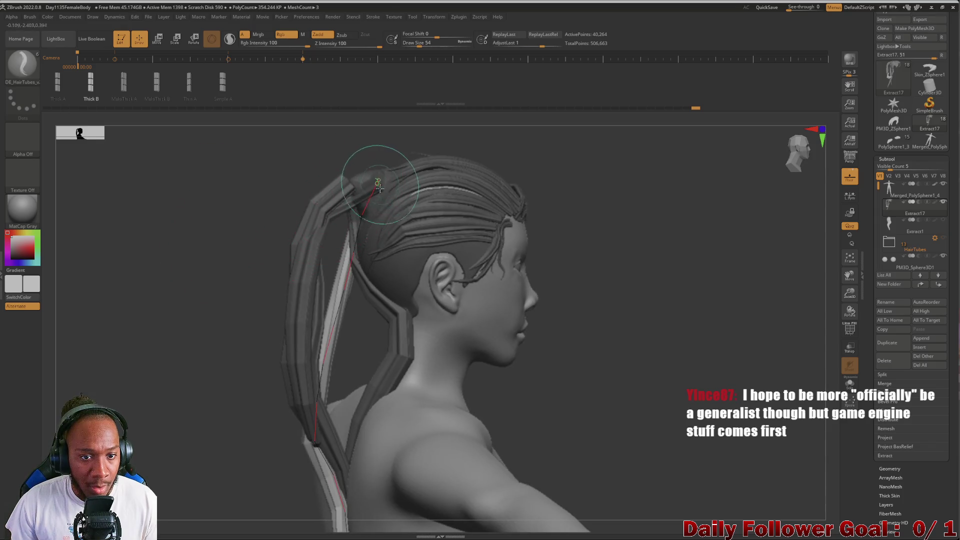
pyautogui.moveTo(369, 188)
pyautogui.mouseDown()
pyautogui.moveTo(285, 227)
pyautogui.moveTo(345, 395)
pyautogui.mouseUp()
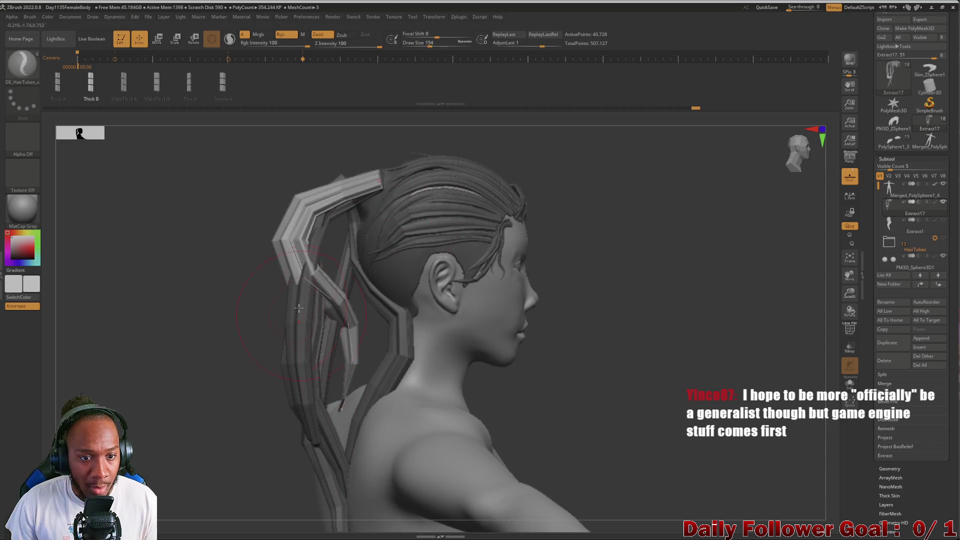
pyautogui.press('[')
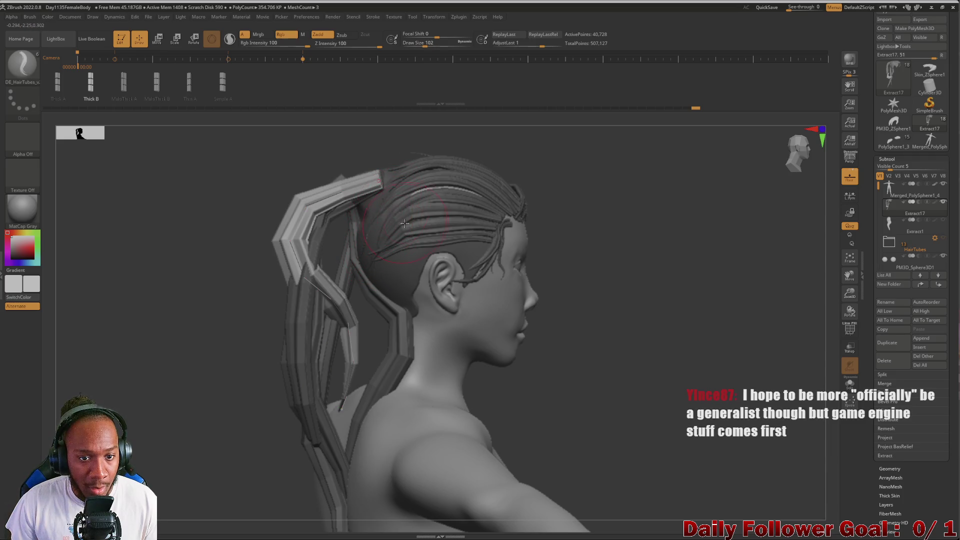
pyautogui.moveTo(165, 290)
pyautogui.mouseDown()
pyautogui.moveTo(135, 298)
pyautogui.moveTo(167, 272)
pyautogui.moveTo(139, 271)
pyautogui.moveTo(159, 259)
pyautogui.moveTo(197, 291)
pyautogui.moveTo(223, 251)
pyautogui.moveTo(249, 260)
pyautogui.moveTo(187, 261)
pyautogui.moveTo(154, 279)
pyautogui.moveTo(200, 248)
pyautogui.moveTo(187, 238)
pyautogui.moveTo(182, 298)
pyautogui.moveTo(172, 304)
pyautogui.moveTo(157, 279)
pyautogui.moveTo(119, 379)
pyautogui.mouseUp()
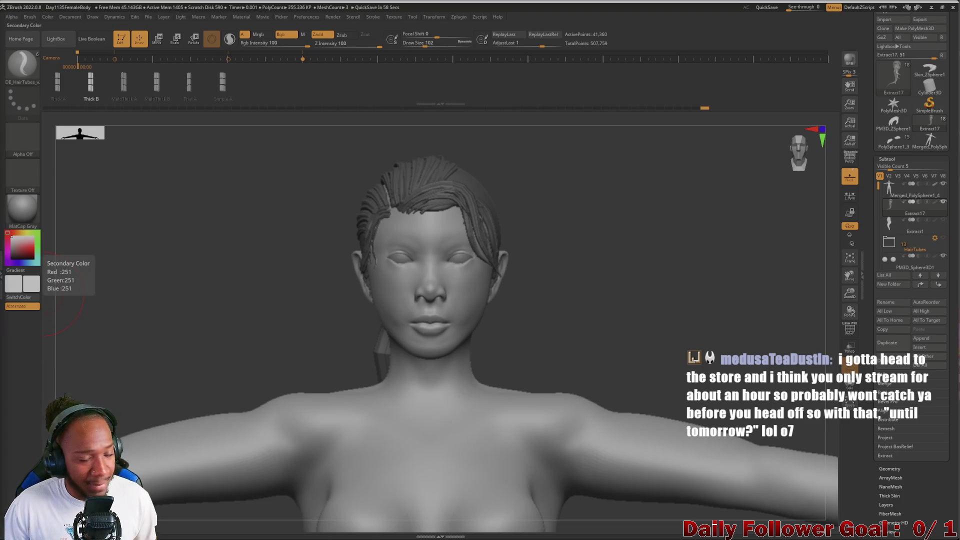
pyautogui.moveTo(185, 327)
pyautogui.mouseDown()
pyautogui.moveTo(240, 309)
pyautogui.moveTo(172, 308)
pyautogui.moveTo(146, 275)
pyautogui.moveTo(171, 248)
pyautogui.moveTo(202, 336)
pyautogui.moveTo(132, 371)
pyautogui.mouseUp()
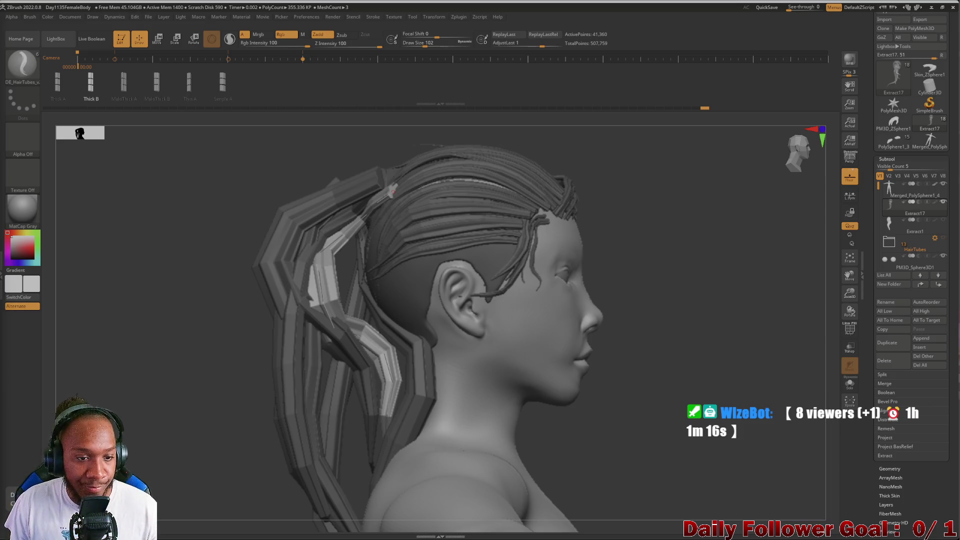
# - Save the sculpt, declining to replace the existing project file
pyautogui.moveTo(145, 337); pyautogui.dragTo(150, 338)
pyautogui.press('ctrl')
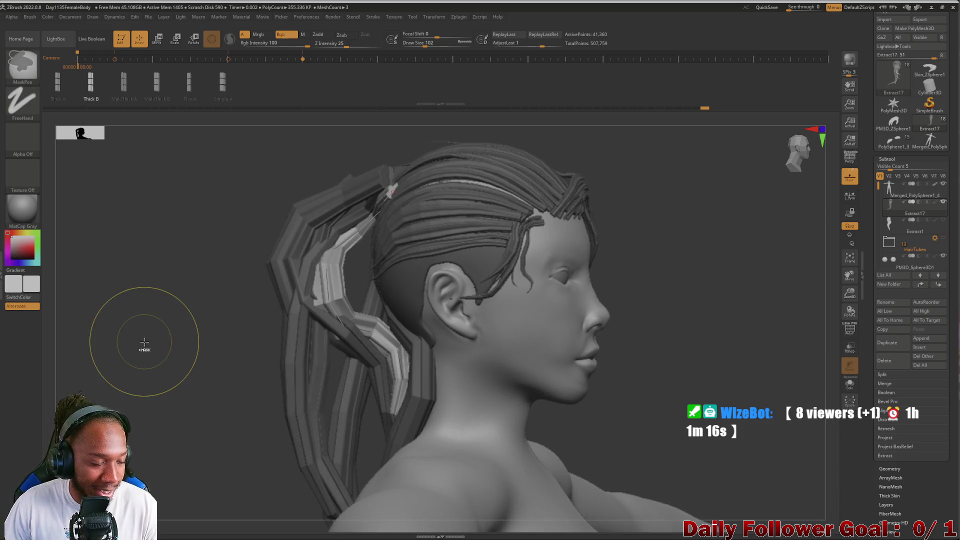
pyautogui.hotkey('ctrl', 's')
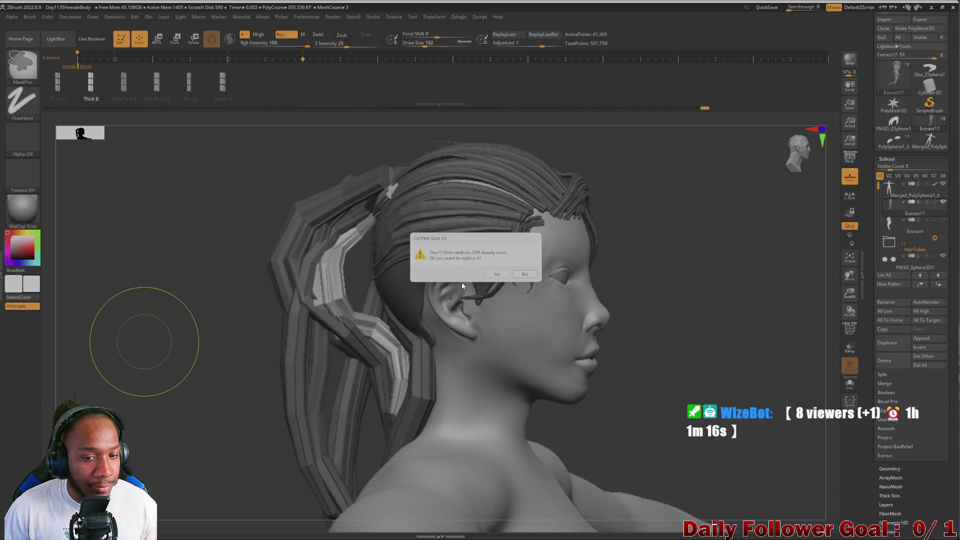
pyautogui.click(524, 275)
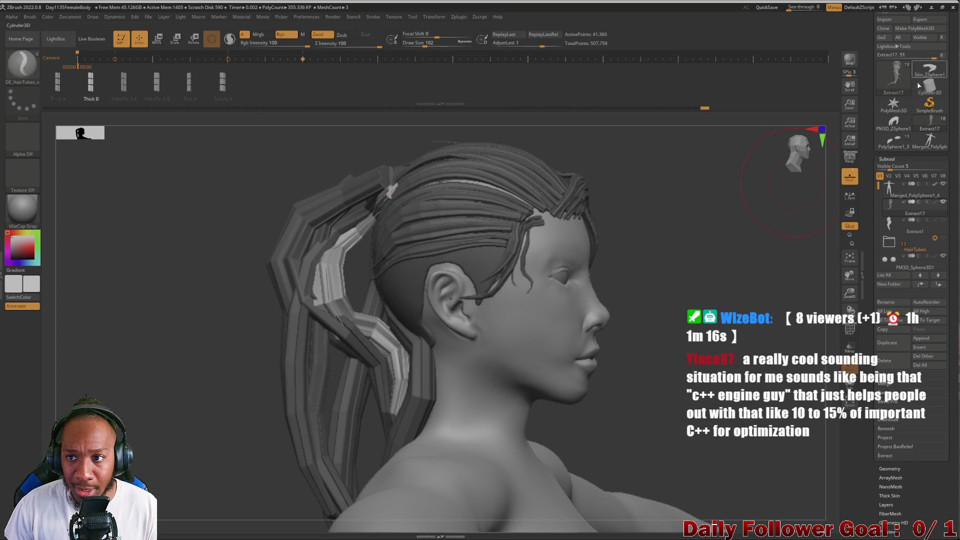
# - Slide the Undo History back to an earlier state and review the head from front and side
pyautogui.moveTo(705, 110)
pyautogui.mouseDown()
pyautogui.moveTo(557, 113)
pyautogui.moveTo(586, 111)
pyautogui.mouseUp()
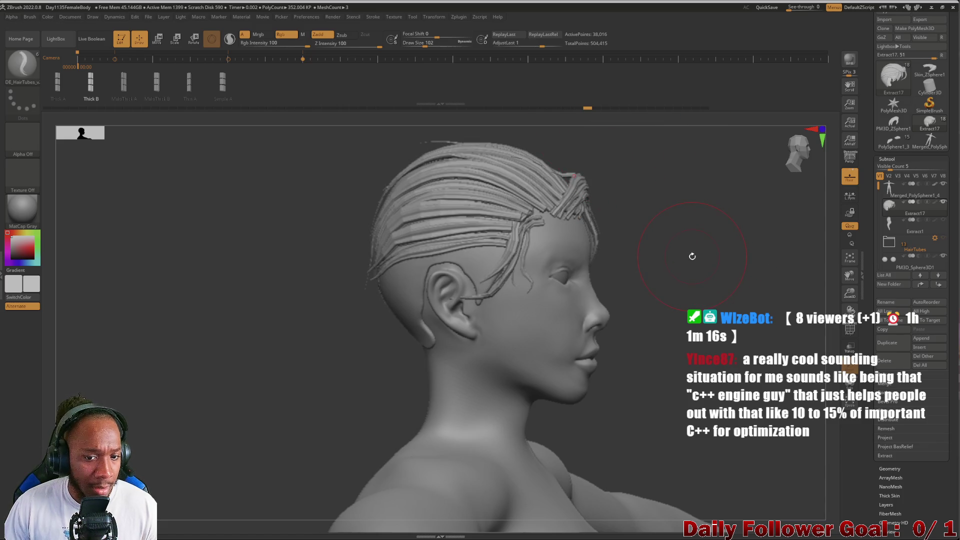
pyautogui.moveTo(306, 325); pyautogui.dragTo(292, 322)
pyautogui.moveTo(250, 357); pyautogui.dragTo(167, 328)
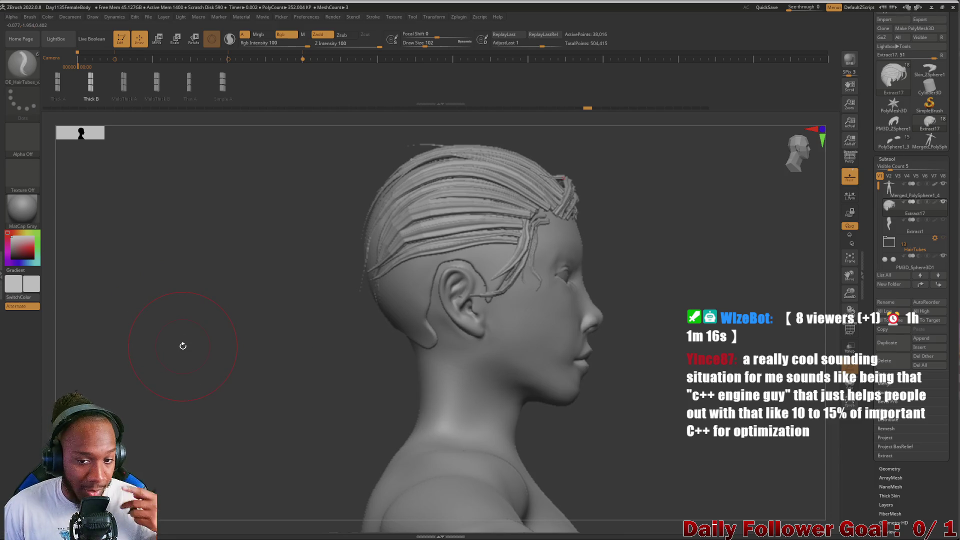